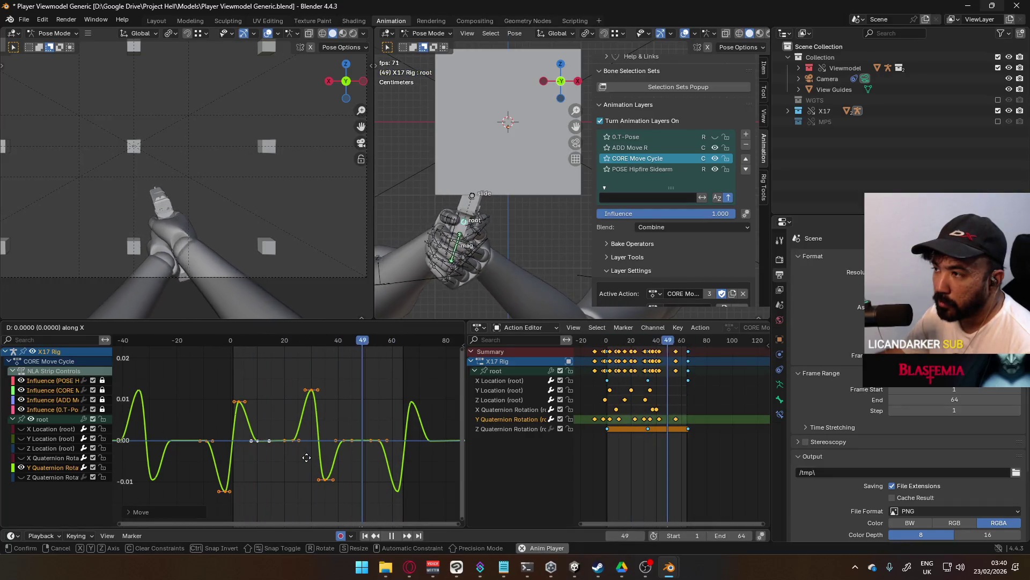
# Flip the selected Y rotation keys upside down with a -1 vertical scale.
pyautogui.press('s')
pyautogui.press('y')
pyautogui.press('-')
pyautogui.press('Return')
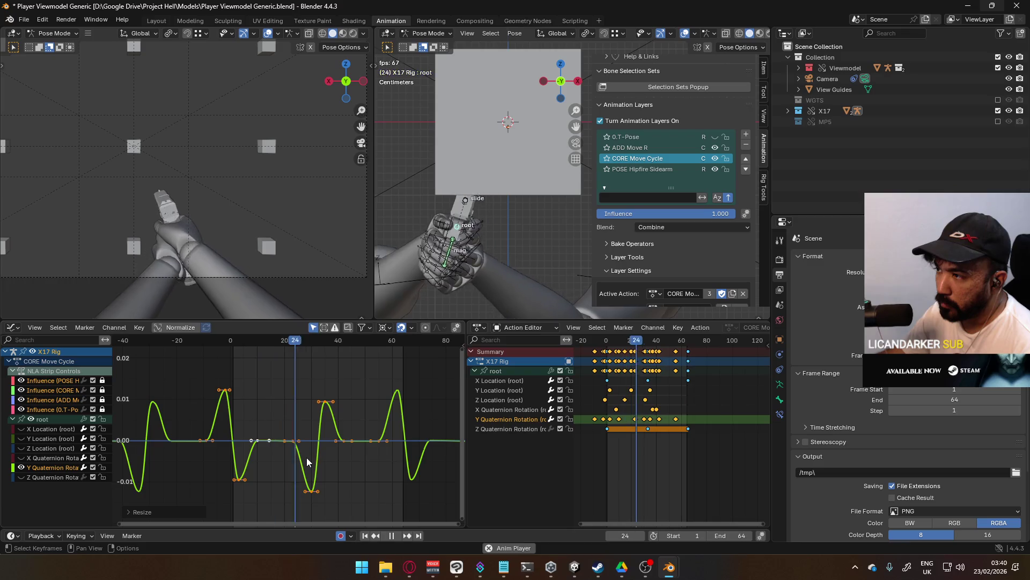
pyautogui.moveTo(307, 457)
pyautogui.mouseDown()
pyautogui.moveTo(235, 420)
pyautogui.moveTo(257, 356)
pyautogui.moveTo(225, 346)
pyautogui.mouseUp()
pyautogui.press('space')
# Lower one peak keyframe of the curve slightly on the value axis.
pyautogui.click(220, 384)
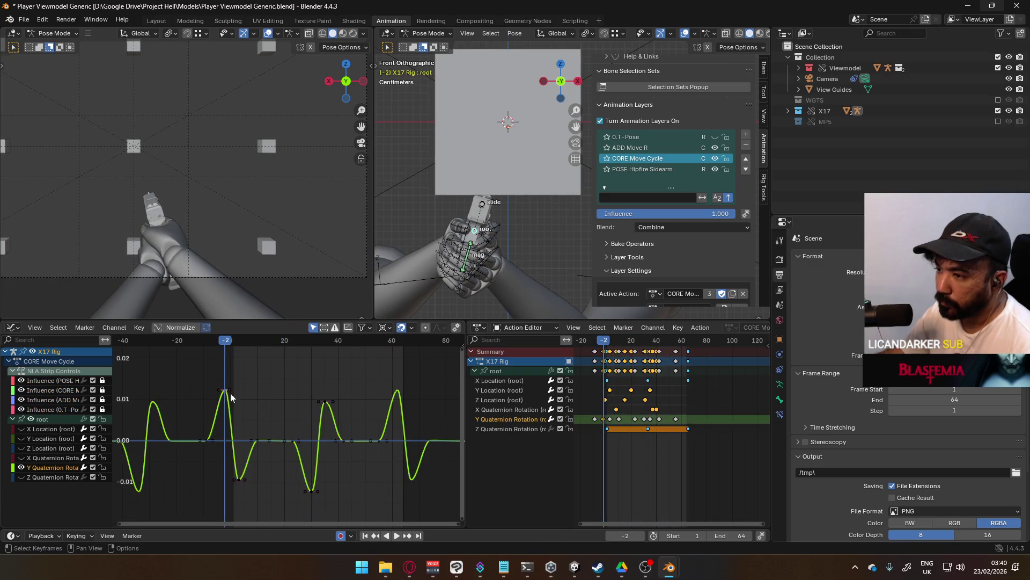
pyautogui.press('g')
pyautogui.press('y')
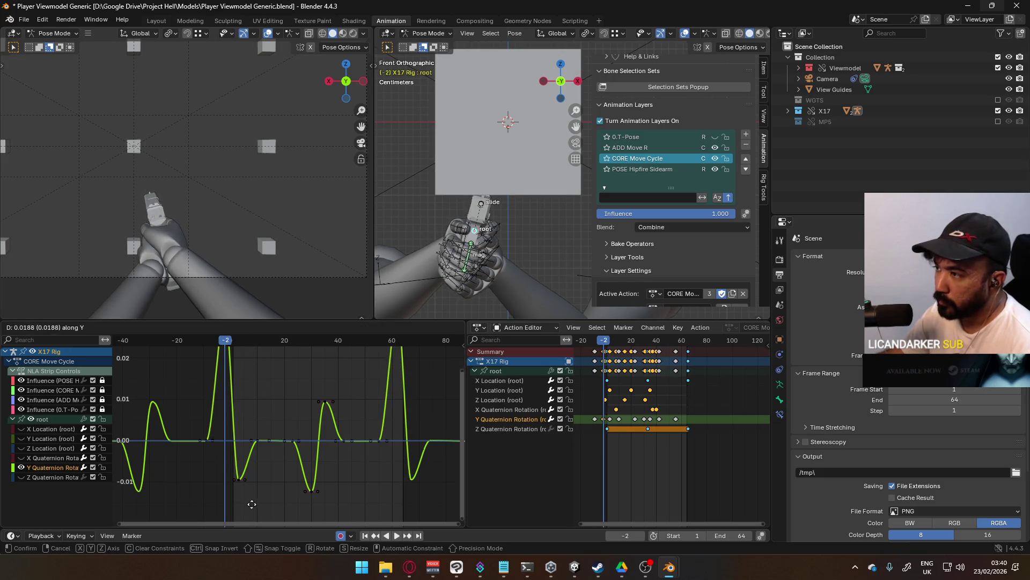
pyautogui.click(220, 523)
# Select every key and scale by -1 on Y to flip the whole curve.
pyautogui.press('a')
pyautogui.press('s')
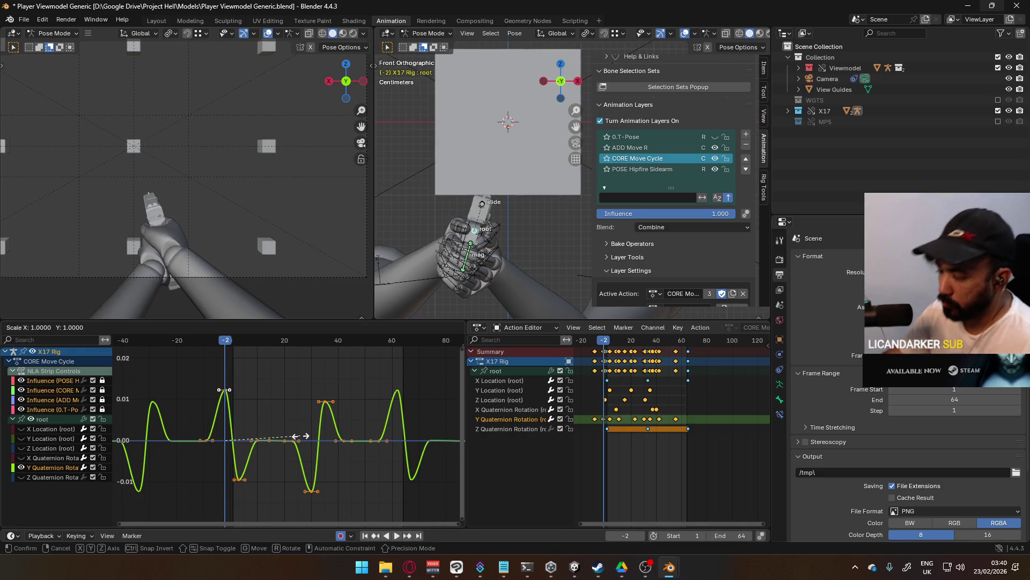
pyautogui.press('Escape')
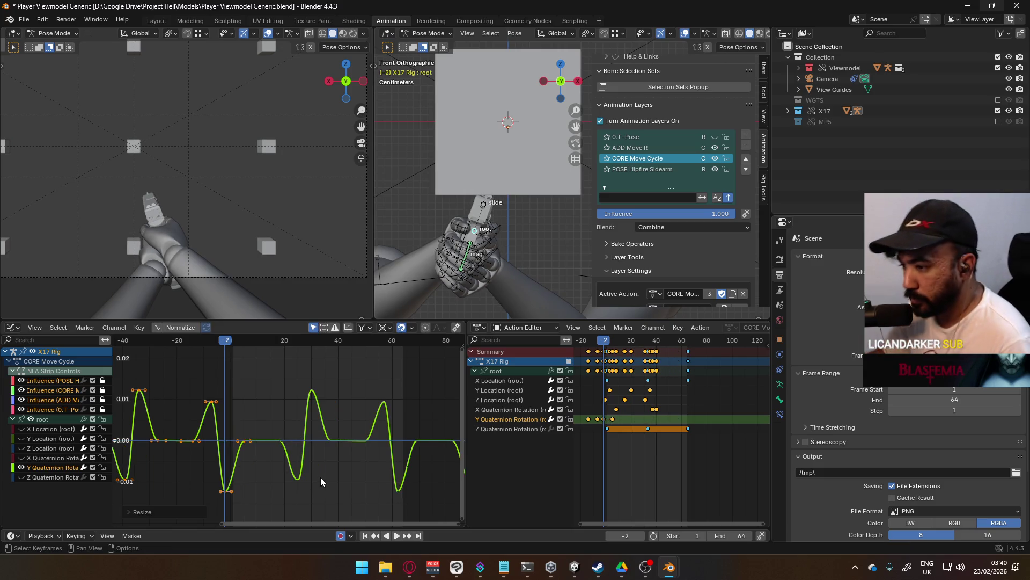
pyautogui.press('s')
pyautogui.press('y')
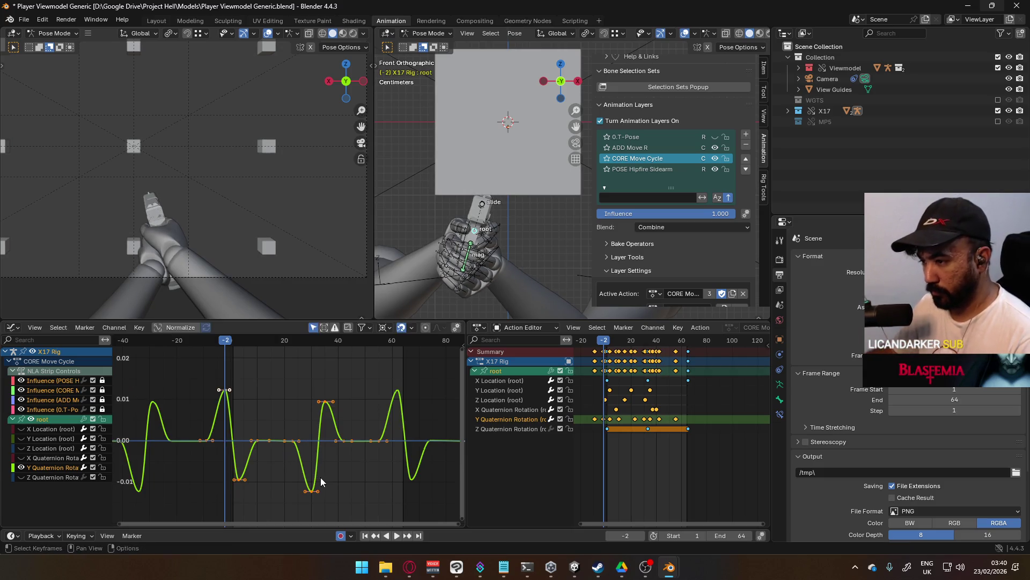
pyautogui.write('-1')
pyautogui.press('Return')
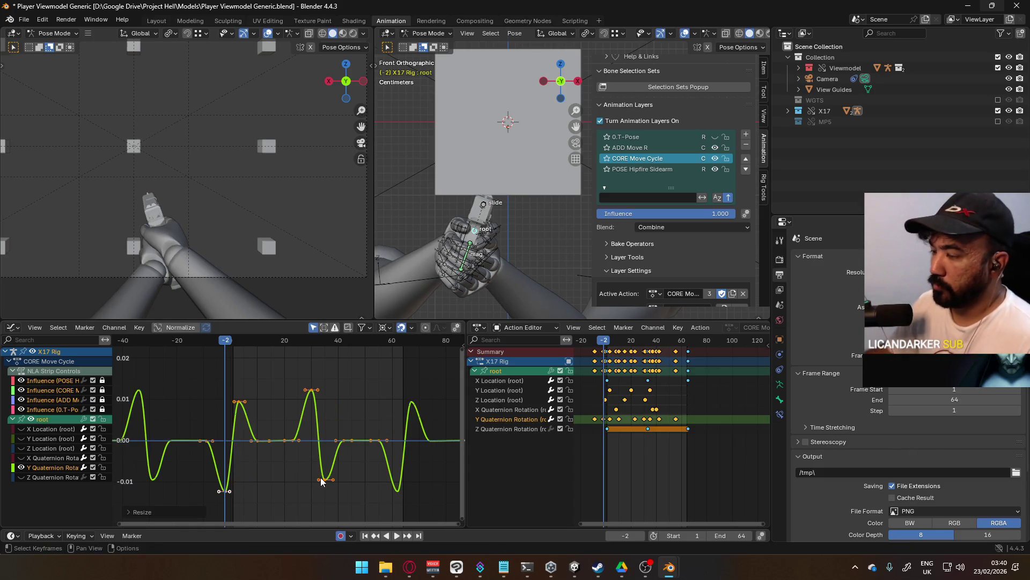
# Play the animation to check the flip, then scrub back to frame 3.
pyautogui.press('space')
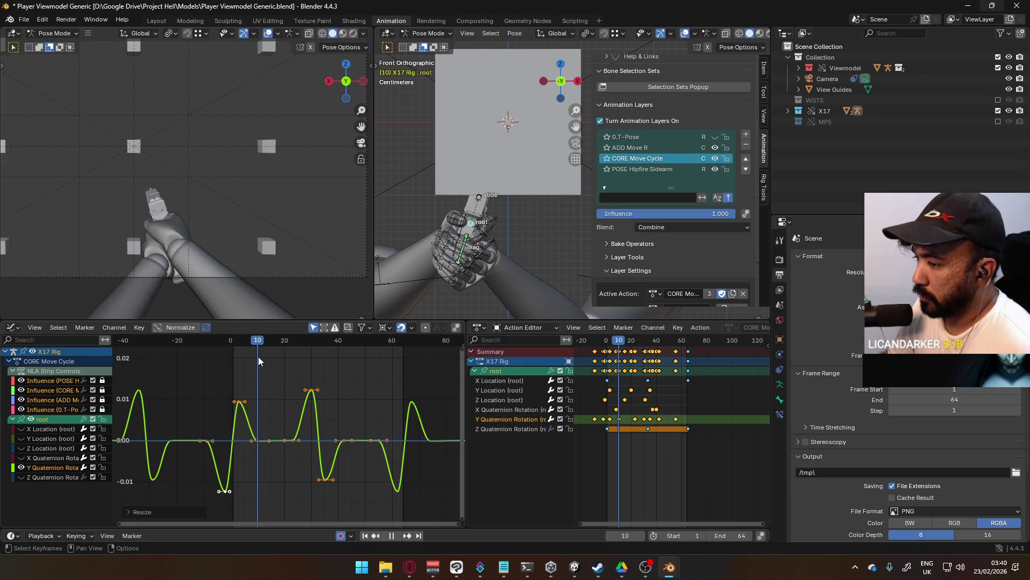
pyautogui.moveTo(259, 356); pyautogui.dragTo(239, 358)
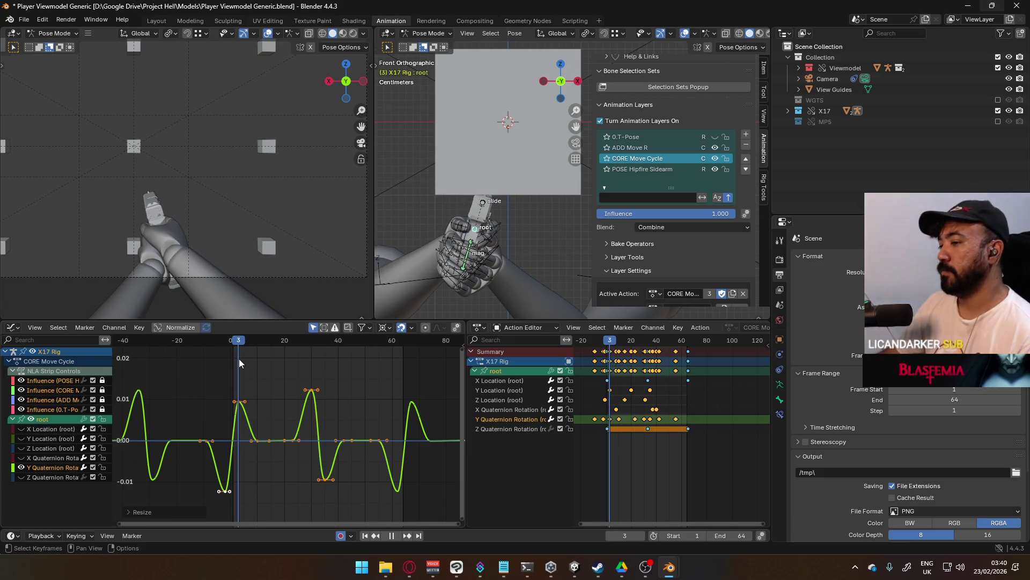
pyautogui.click(291, 385)
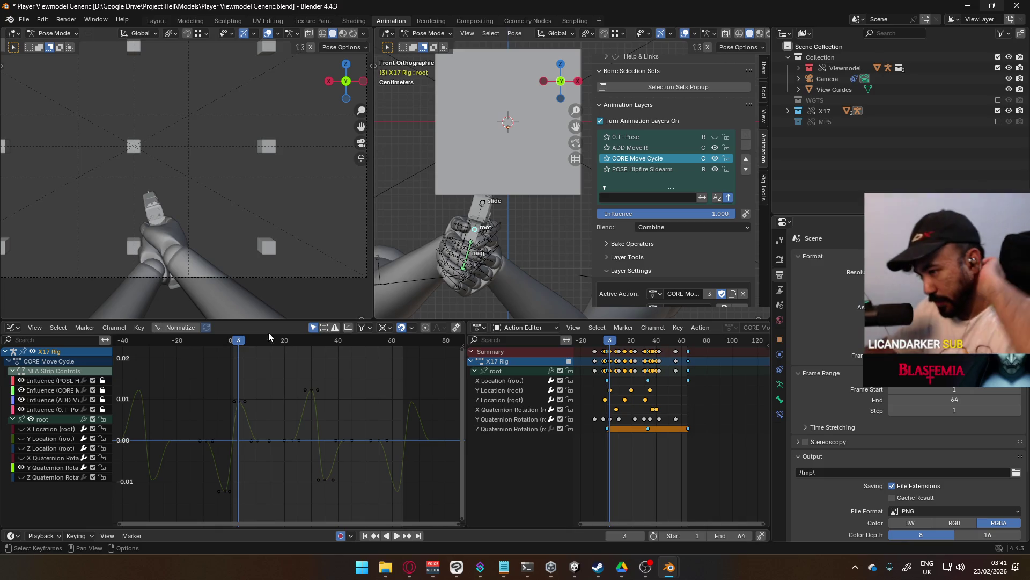
# Delete the later Y Quaternion Rotation keys, keeping only the early ones.
pyautogui.moveTo(311, 424)
pyautogui.keyDown('ctrl'); pyautogui.mouseDown(button='middle')
pyautogui.moveTo(275, 452)
pyautogui.moveTo(285, 420)
pyautogui.moveTo(318, 424)
pyautogui.moveTo(323, 452)
pyautogui.moveTo(330, 437)
pyautogui.mouseUp(button='middle'); pyautogui.keyUp('ctrl')
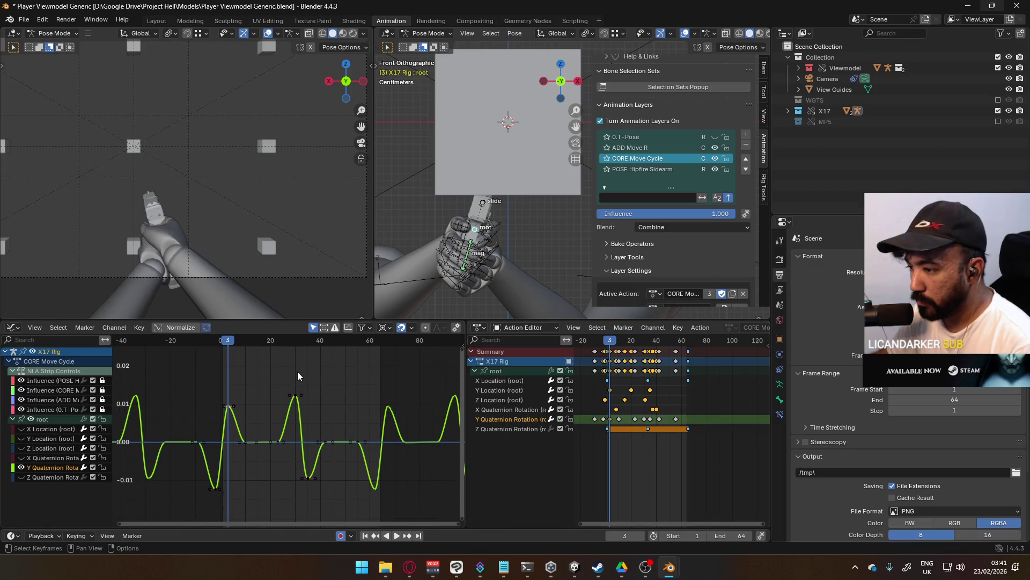
pyautogui.moveTo(270, 364)
pyautogui.mouseDown()
pyautogui.moveTo(459, 517)
pyautogui.moveTo(408, 497)
pyautogui.mouseUp()
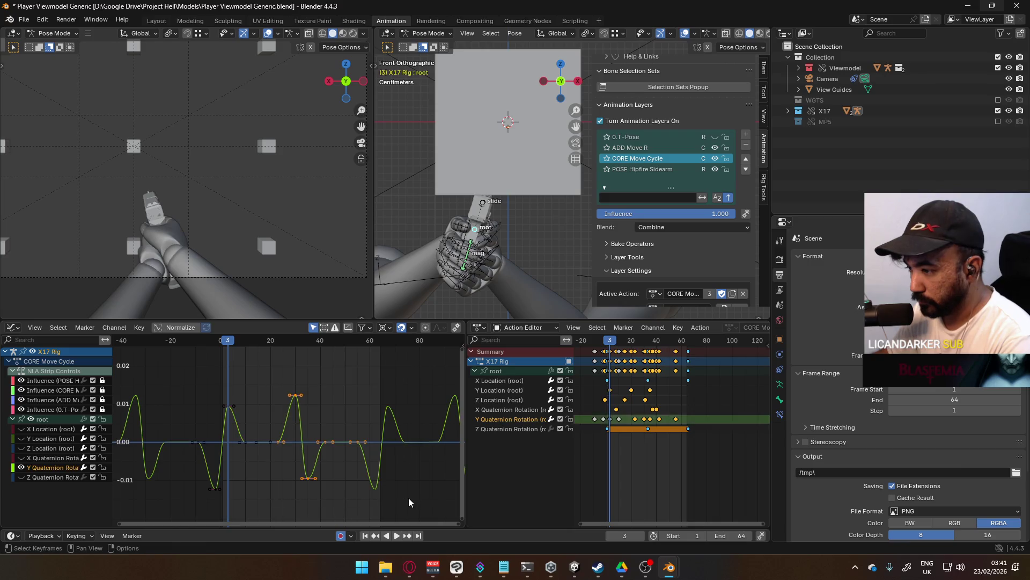
pyautogui.press('Delete')
pyautogui.hotkey('ctrl', 'z')
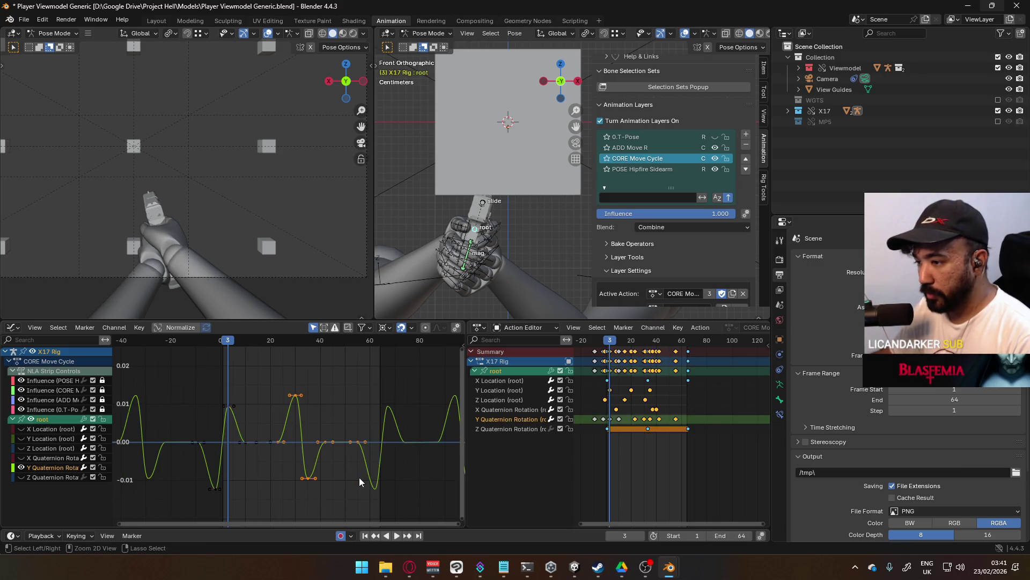
pyautogui.moveTo(281, 368); pyautogui.dragTo(384, 465)
pyautogui.press('Delete')
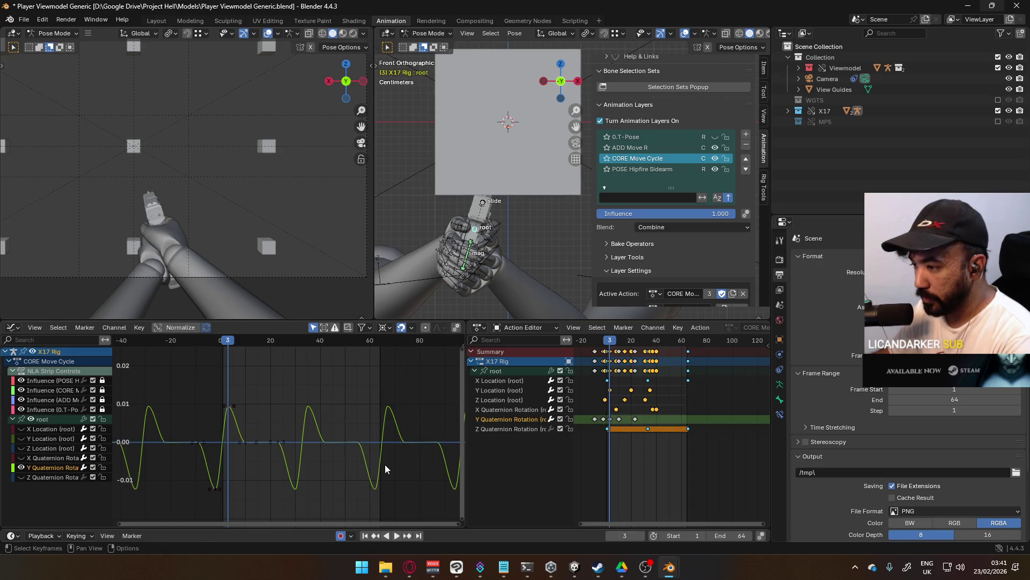
# Lower the peak keyframe of the Y Quaternion Rotation curve.
pyautogui.scroll(2, 280, 406)
pyautogui.click(269, 379)
pyautogui.press('g')
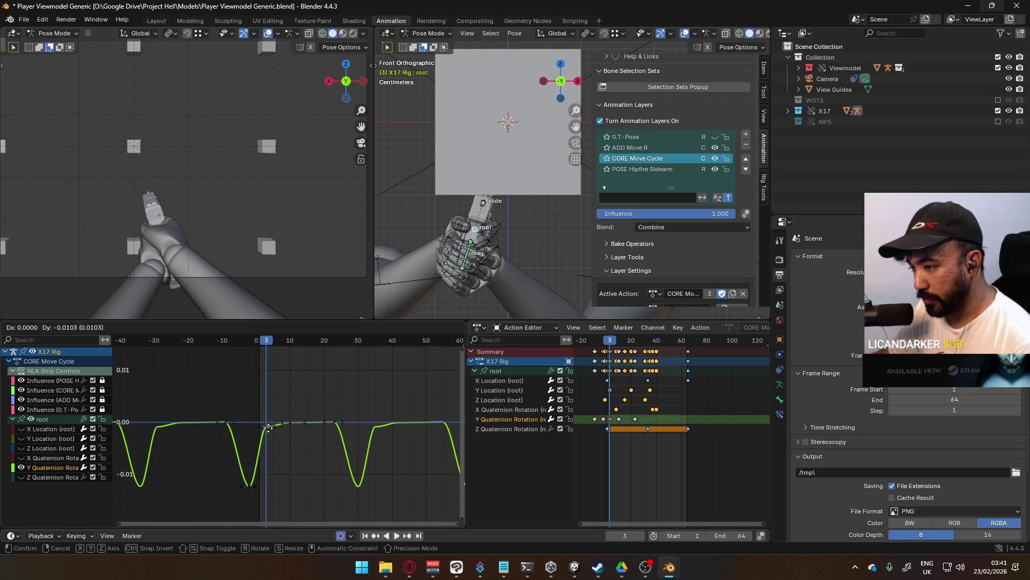
pyautogui.click(267, 452)
# Rotate and shorten the keyframe handles to smooth the curve's dips.
pyautogui.scroll(2, 282, 456)
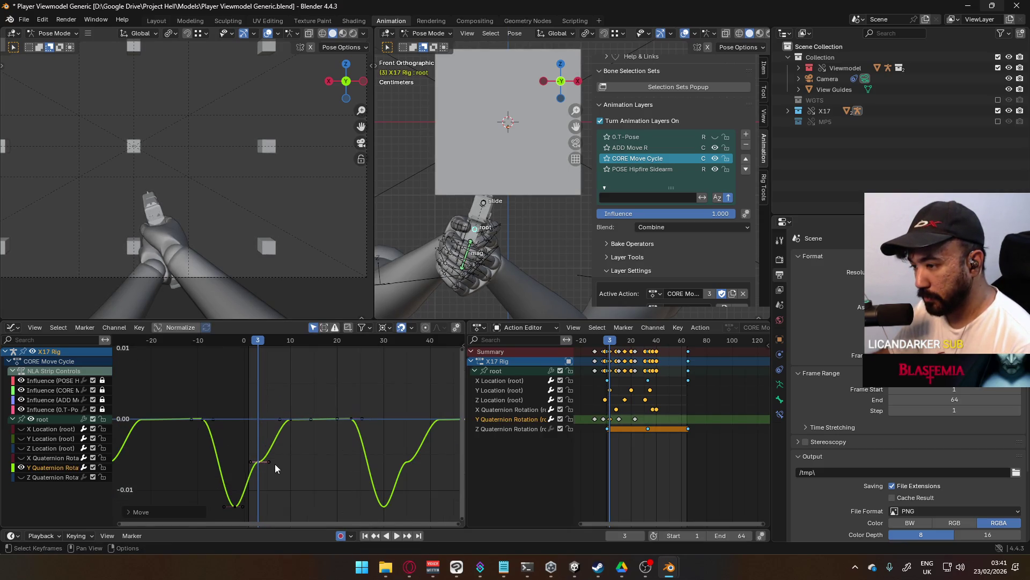
pyautogui.press('r')
pyautogui.press('Escape')
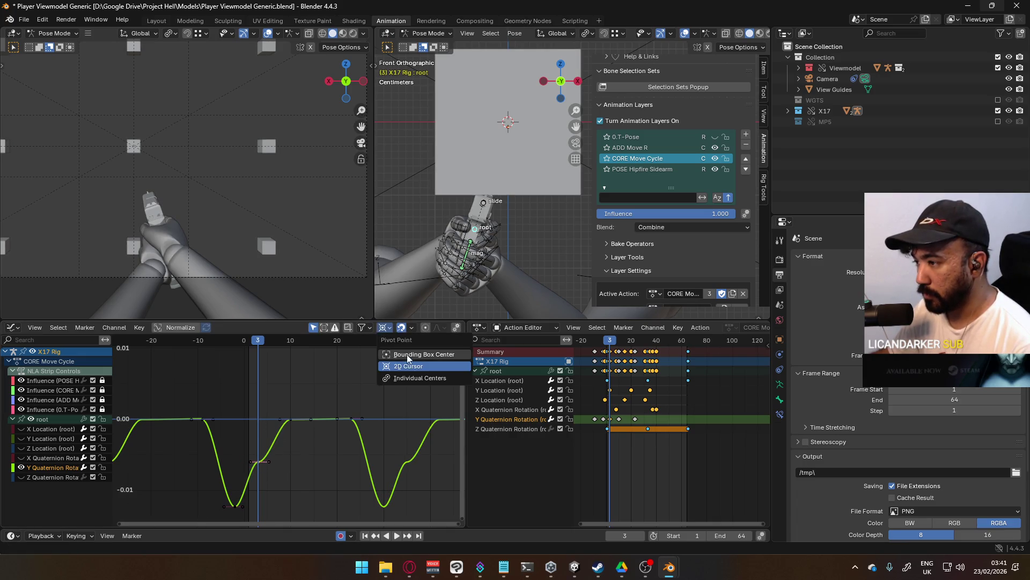
pyautogui.click(409, 382)
pyautogui.press('r')
pyautogui.click(328, 465)
pyautogui.press('s')
pyautogui.click(272, 470)
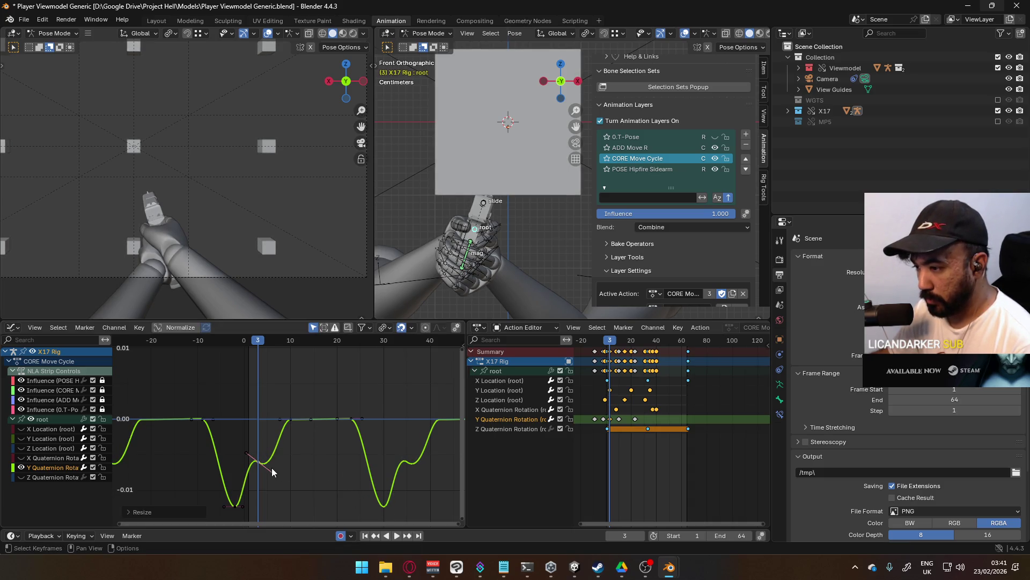
pyautogui.press('r')
pyautogui.click(330, 479)
pyautogui.press('s')
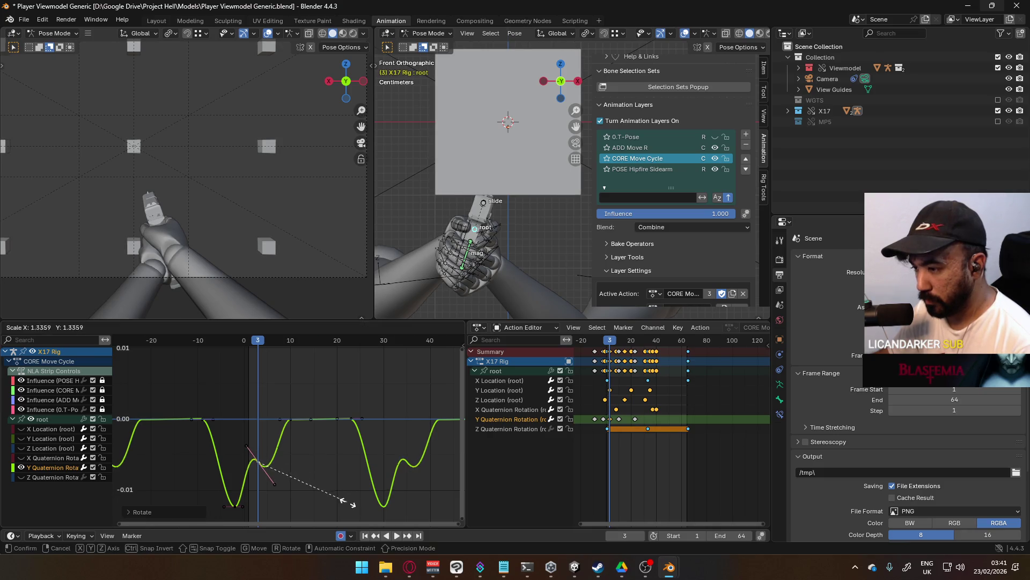
pyautogui.click(302, 470)
# Move the dip keyframe two frames later.
pyautogui.press('g')
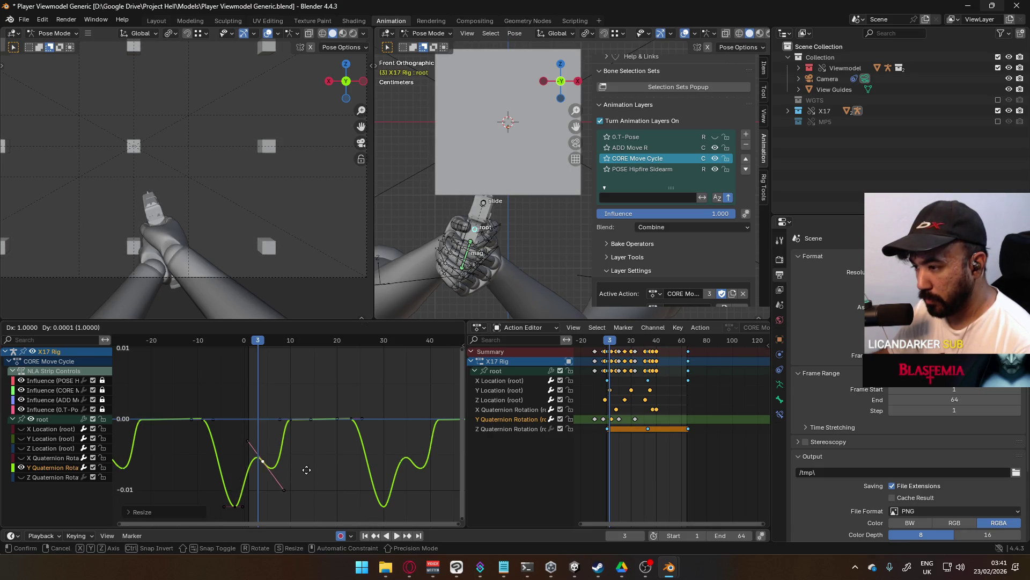
pyautogui.click(307, 469)
pyautogui.press('g')
pyautogui.press('Escape')
pyautogui.click(290, 420)
pyautogui.press('g')
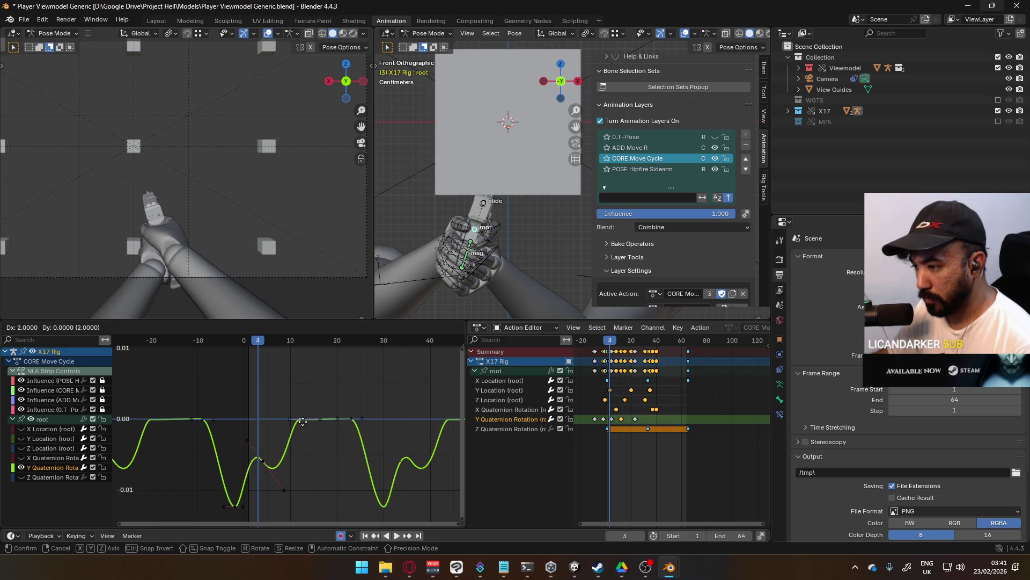
pyautogui.click(302, 421)
# Play back to review the curve, then return to frame 1 and frame the rig.
pyautogui.press('space')
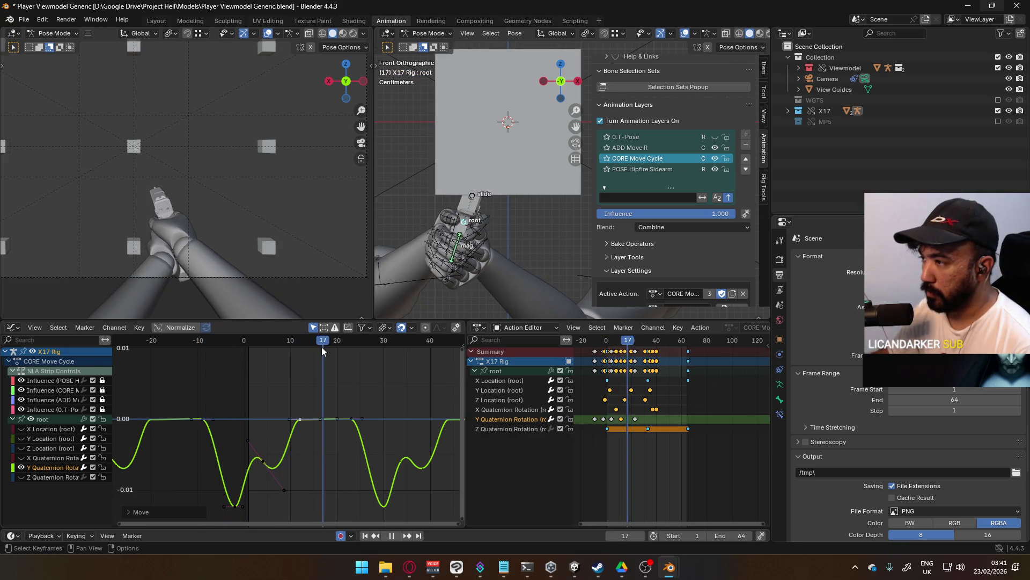
pyautogui.press('Escape')
pyautogui.scroll(3, 481, 221)
pyautogui.keyDown('shift'); pyautogui.moveTo(481, 221); pyautogui.dragTo(700, 147, button='middle'); pyautogui.keyUp('shift')
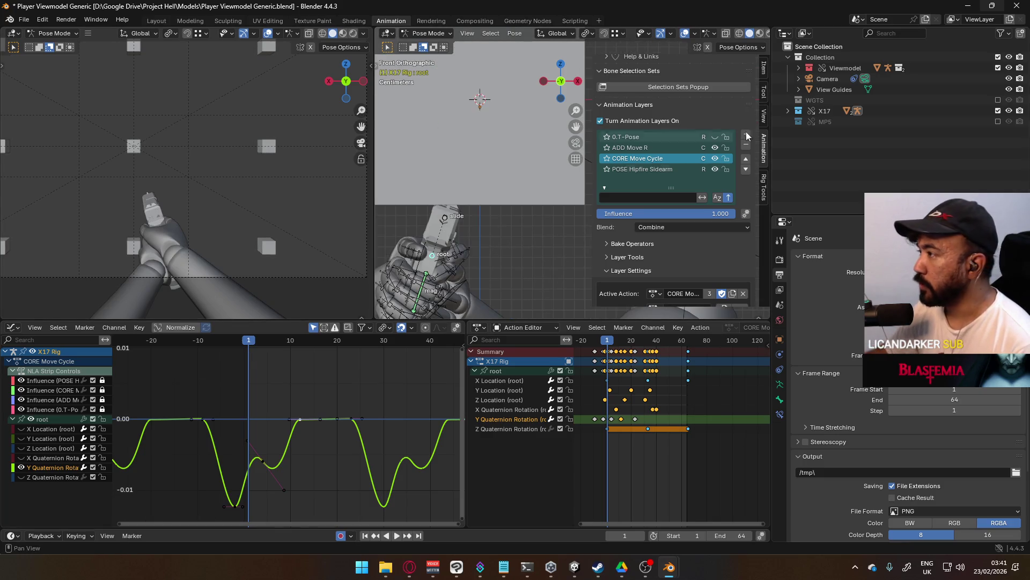
# Hide the View Guides overlay, frame the rig in front view, and go to frame 0.
pyautogui.click(1009, 89)
pyautogui.scroll(2, 527, 169)
pyautogui.keyDown('shift'); pyautogui.moveTo(489, 192); pyautogui.dragTo(536, 161, button='middle'); pyautogui.keyUp('shift')
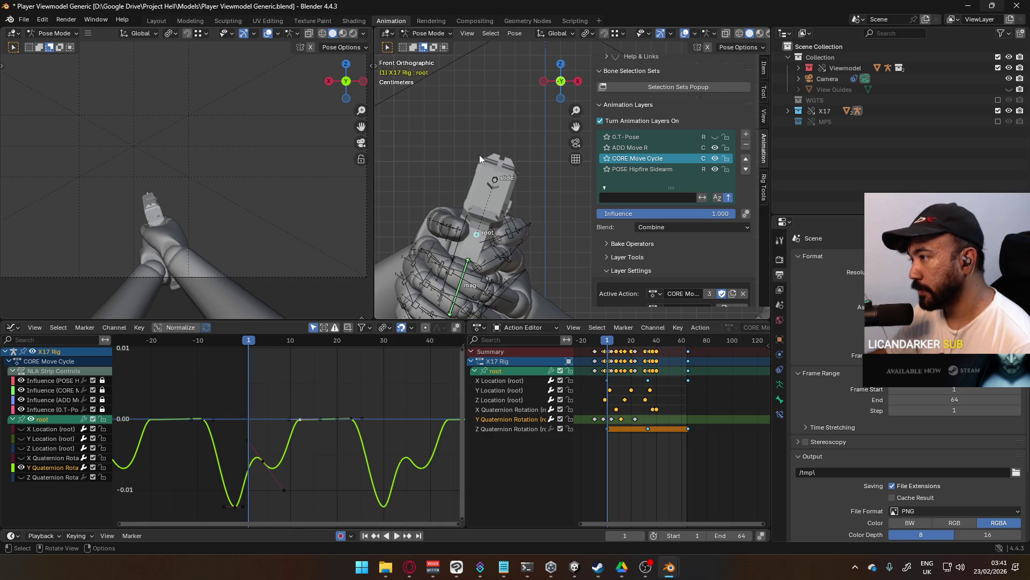
pyautogui.moveTo(244, 342)
pyautogui.mouseDown()
pyautogui.moveTo(229, 347)
pyautogui.moveTo(293, 344)
pyautogui.moveTo(199, 344)
pyautogui.moveTo(270, 335)
pyautogui.moveTo(263, 368)
pyautogui.mouseUp()
pyautogui.click(242, 345)
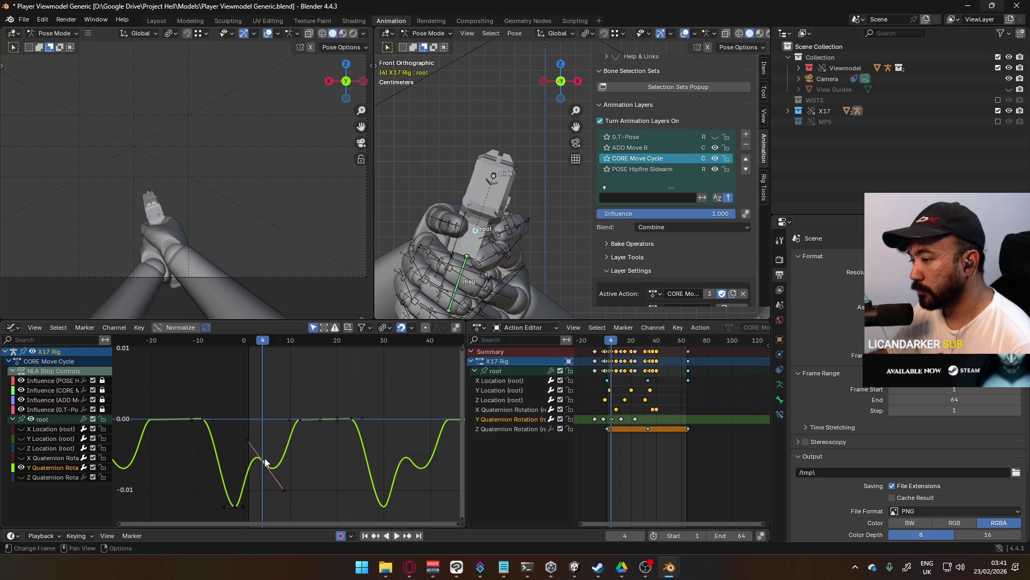
# Raise the keyframe near frame 4 and play back to check the motion.
pyautogui.moveTo(265, 462); pyautogui.dragTo(267, 451)
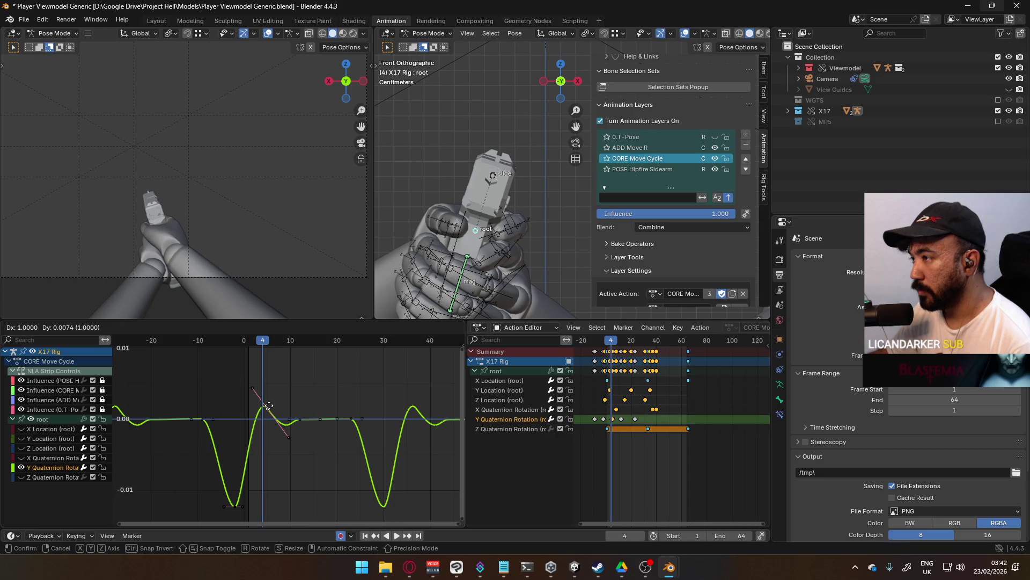
pyautogui.moveTo(268, 406); pyautogui.dragTo(269, 407)
pyautogui.press('space')
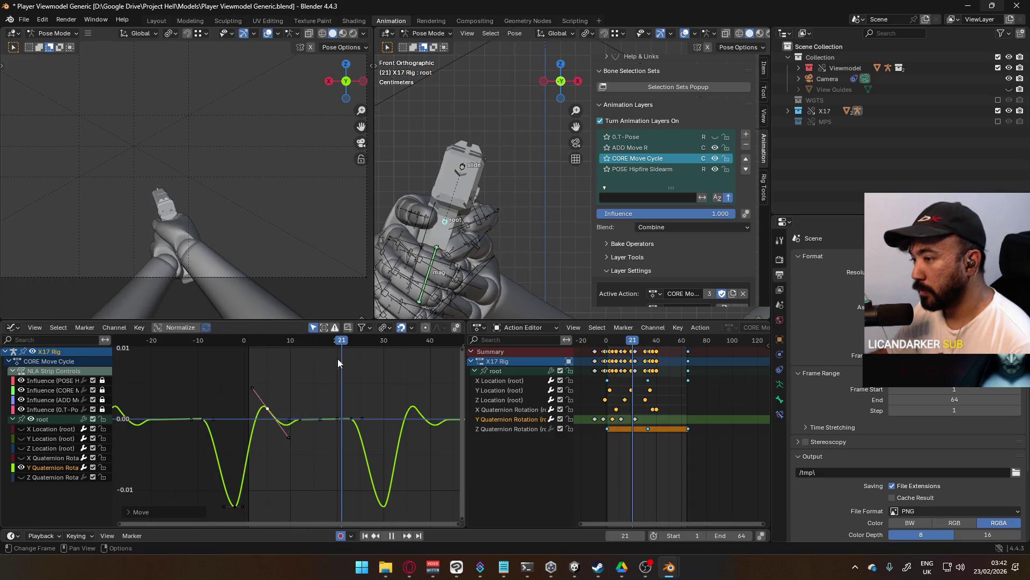
pyautogui.press('space')
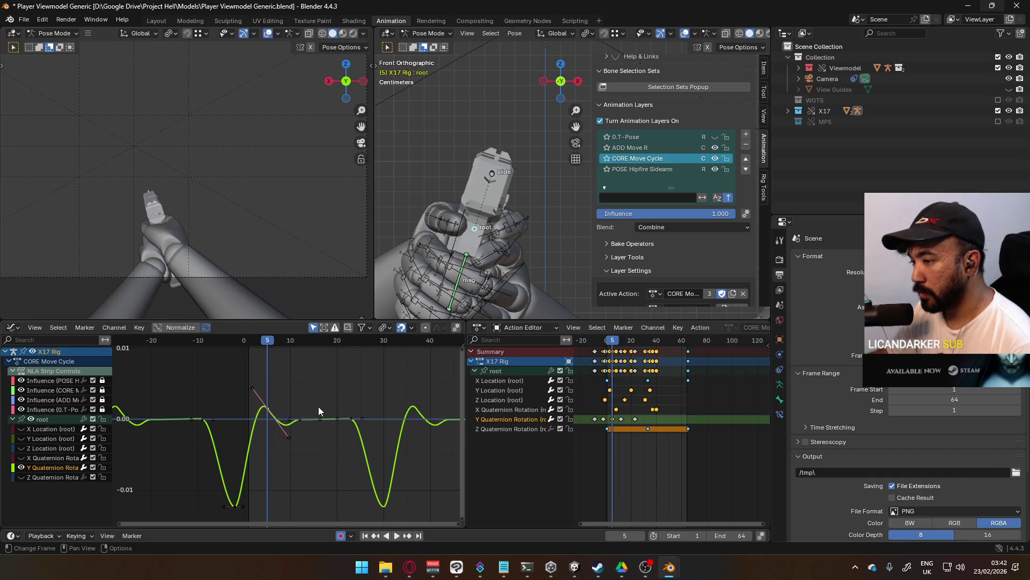
# Rotate and scale the frame-5 key handles, lower the key, and play to review.
pyautogui.press('r')
pyautogui.click(316, 425)
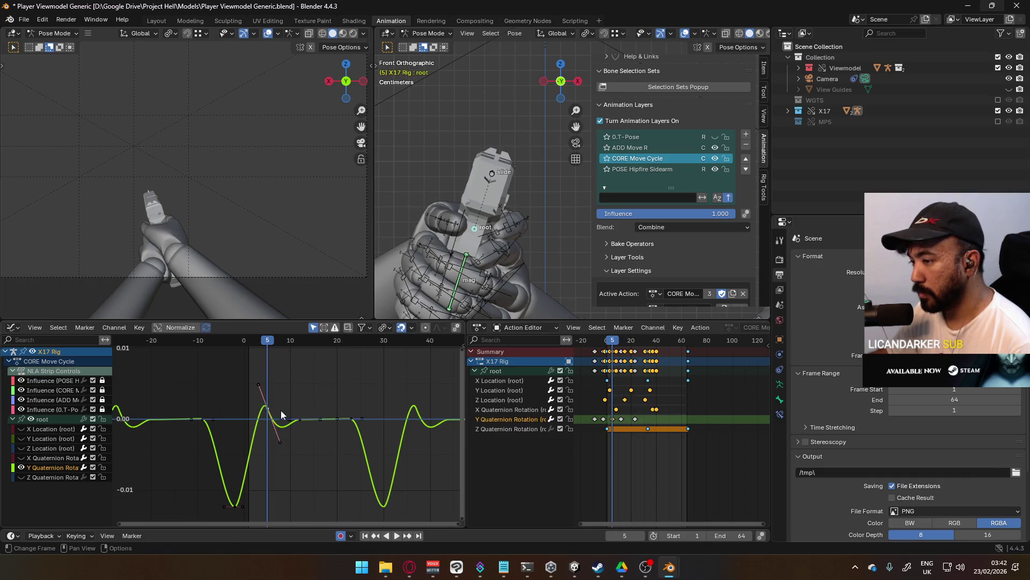
pyautogui.press('s')
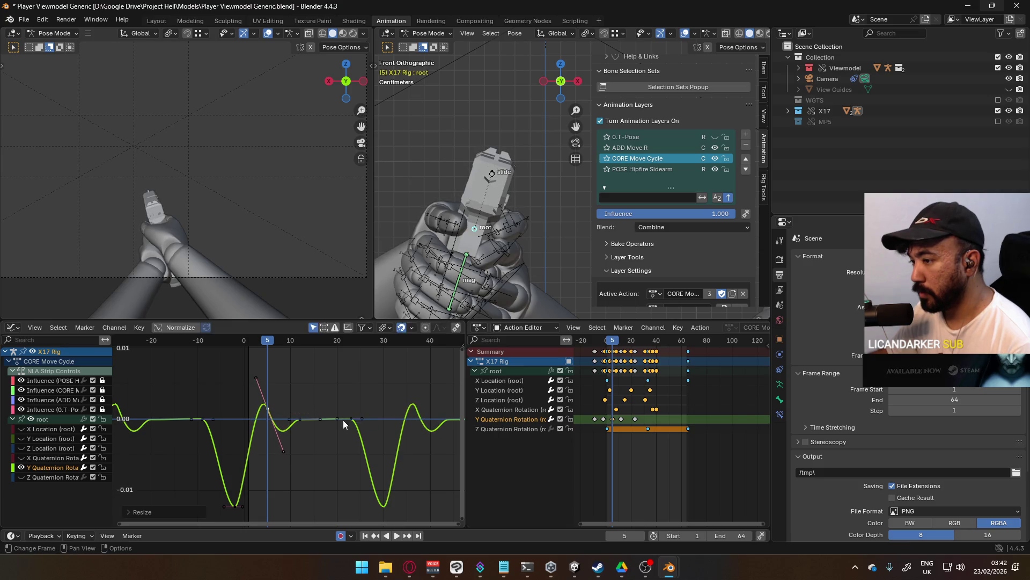
pyautogui.click(370, 428)
pyautogui.press('g')
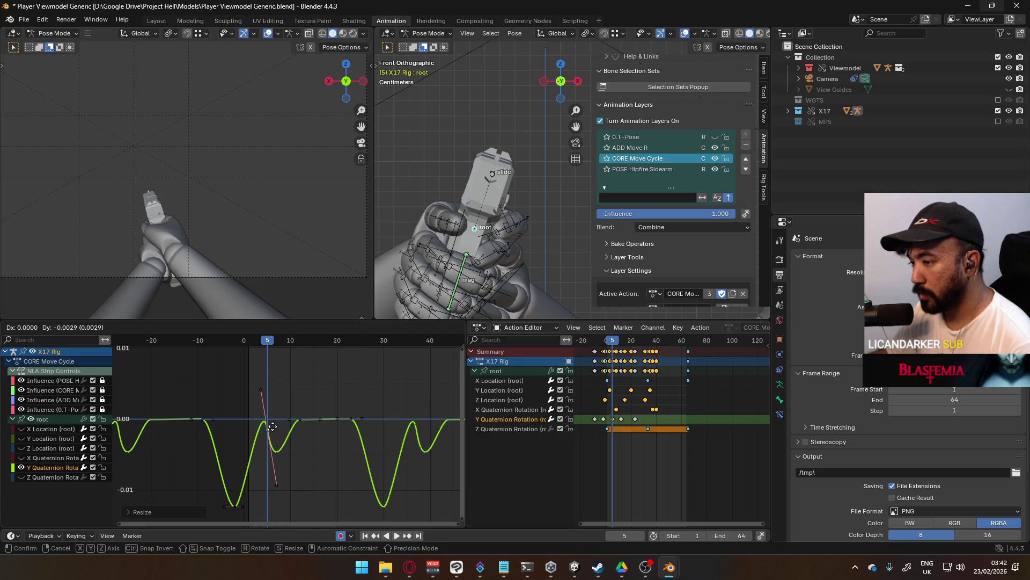
pyautogui.click(274, 430)
pyautogui.press('space')
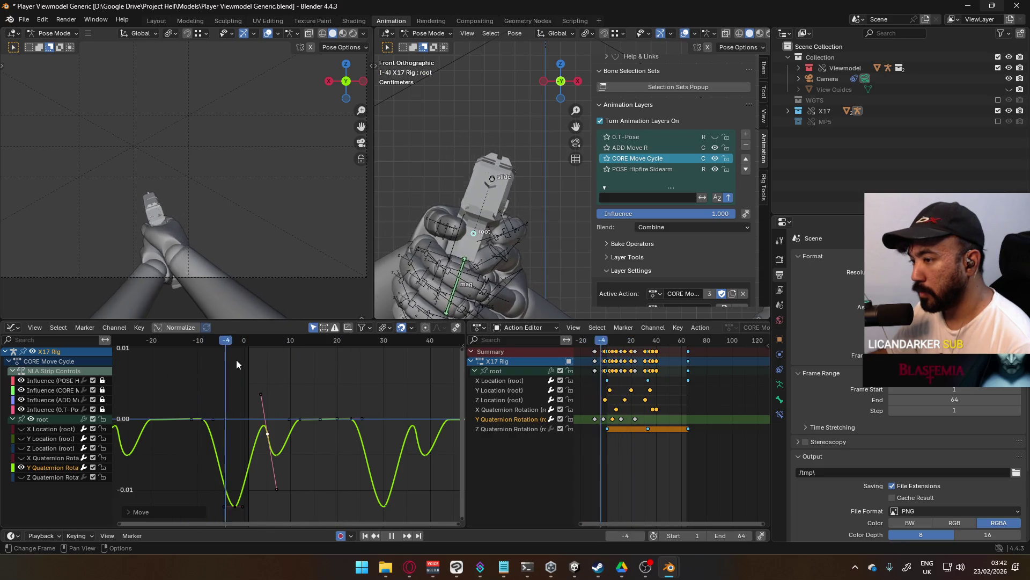
pyautogui.press('space')
# Flatten and shorten the mid-swing key handle for a gentler rise toward zero.
pyautogui.press('r')
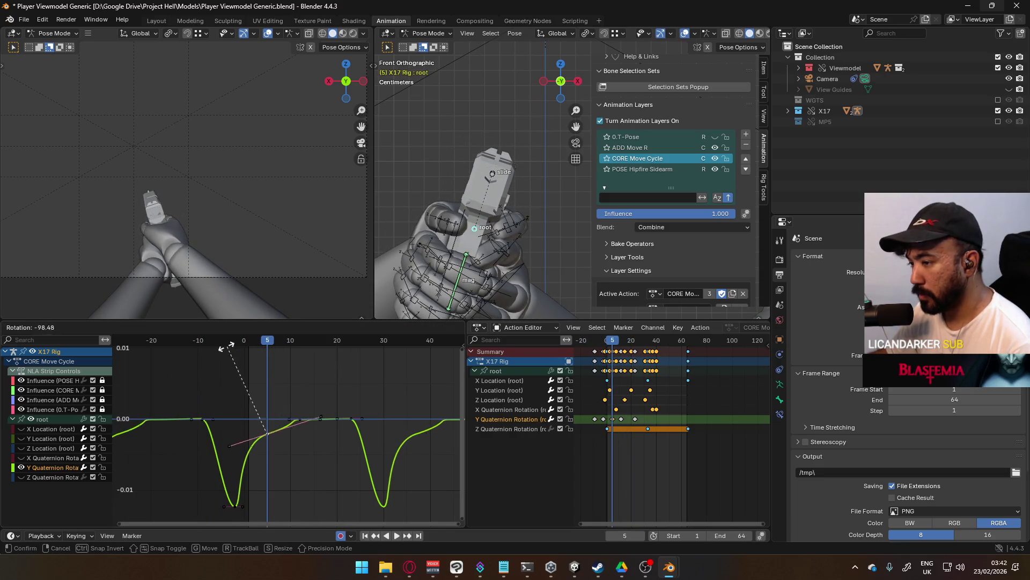
pyautogui.click(217, 353)
pyautogui.press('s')
pyautogui.click(280, 401)
pyautogui.press('g')
pyautogui.click(280, 412)
pyautogui.press('r')
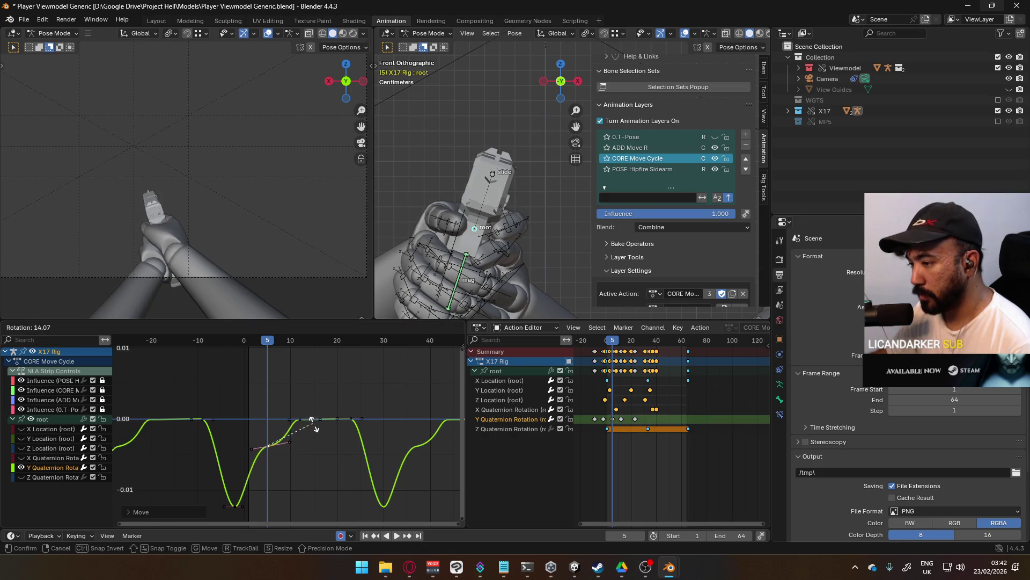
pyautogui.click(317, 429)
pyautogui.moveTo(258, 340)
pyautogui.mouseDown()
pyautogui.moveTo(168, 358)
pyautogui.moveTo(301, 347)
pyautogui.moveTo(186, 357)
pyautogui.moveTo(237, 352)
pyautogui.mouseUp()
pyautogui.scroll(-4, 300, 443)
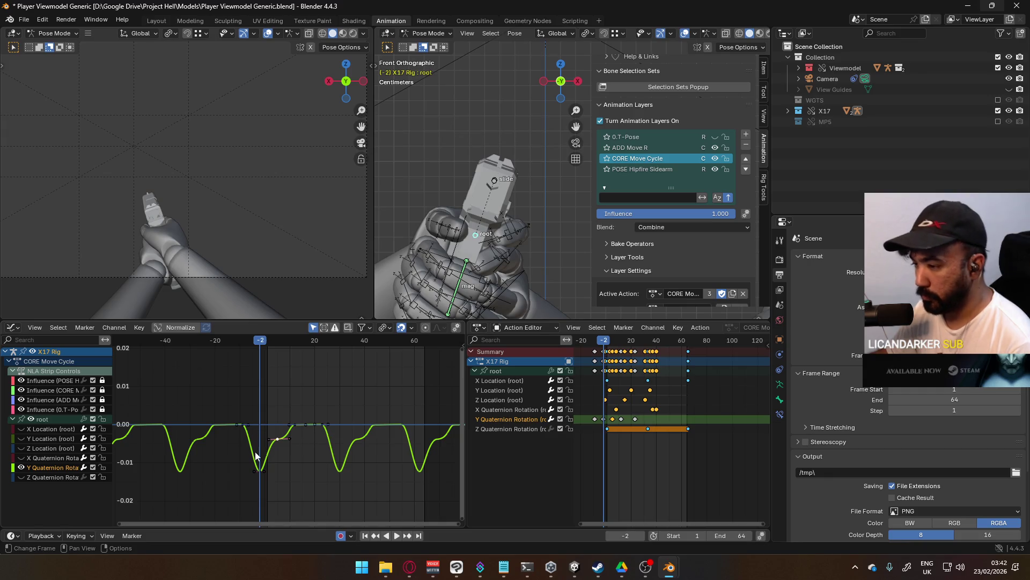
# Select the keys around frame -2, play the cycle, and start scaling them on Y.
pyautogui.moveTo(211, 395)
pyautogui.mouseDown()
pyautogui.moveTo(283, 431)
pyautogui.moveTo(335, 478)
pyautogui.mouseUp()
pyautogui.press('s')
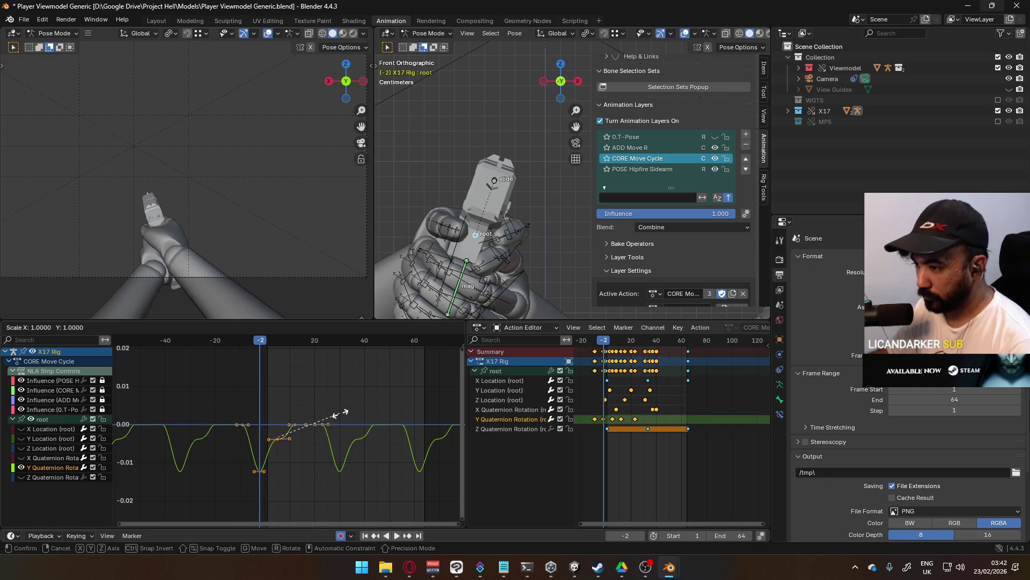
pyautogui.press('space')
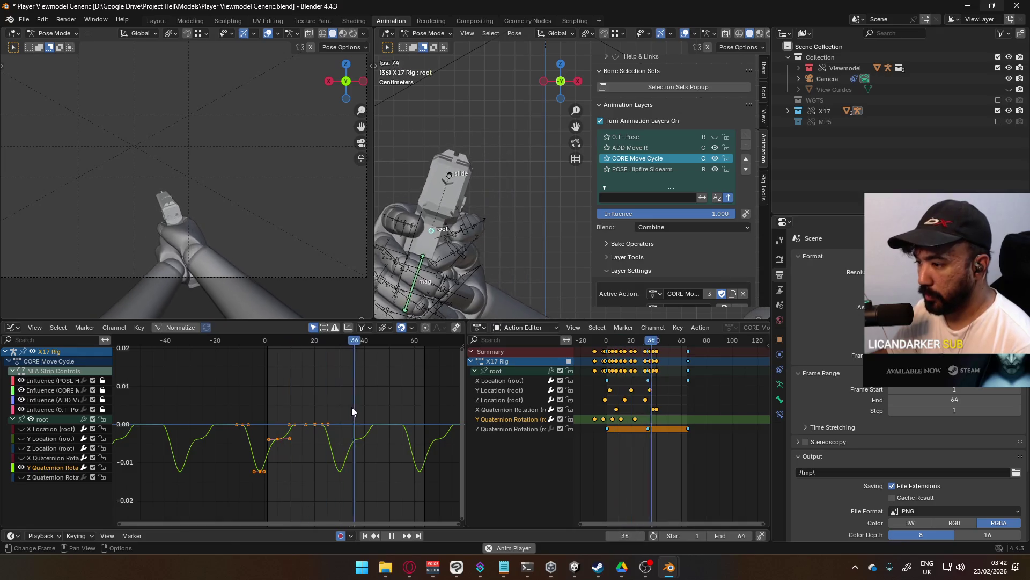
pyautogui.press('Escape')
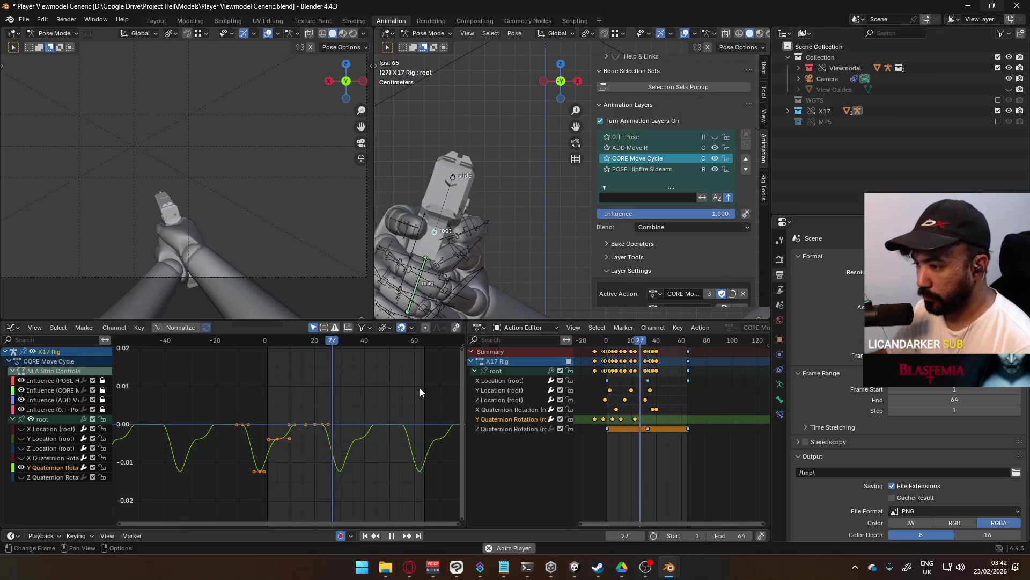
pyautogui.press('s')
pyautogui.press('y')
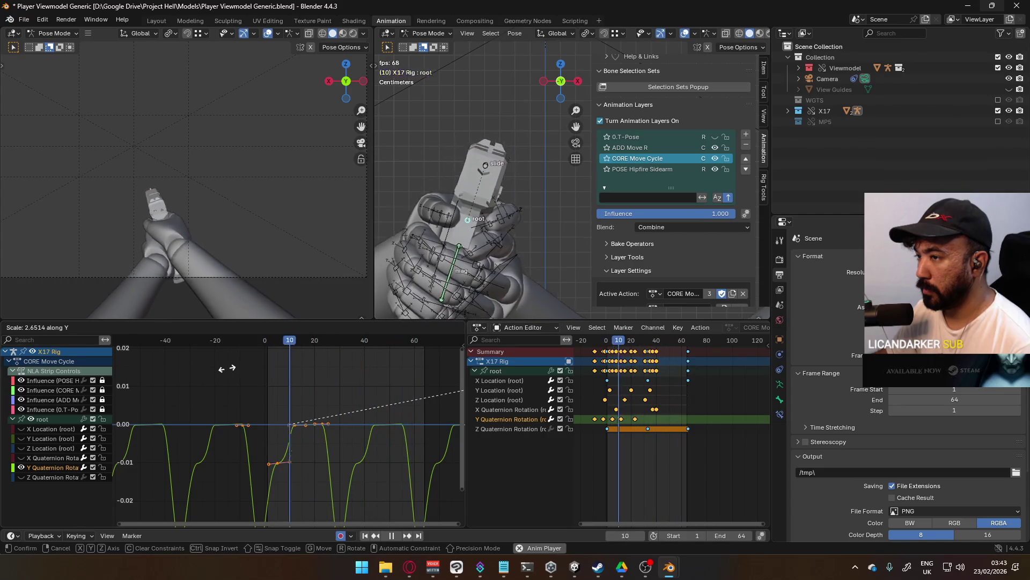
# Confirm deepening the dips to about 2.65x, then pull down and rotate a key handle.
pyautogui.click(227, 368)
pyautogui.press('Home')
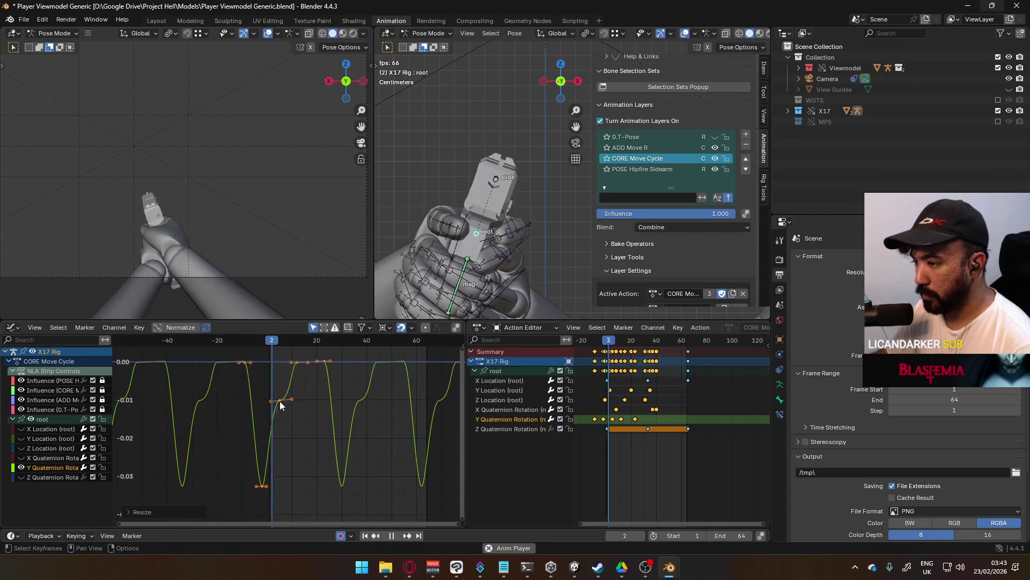
pyautogui.moveTo(290, 404); pyautogui.dragTo(291, 423)
pyautogui.press('r')
pyautogui.click(285, 419)
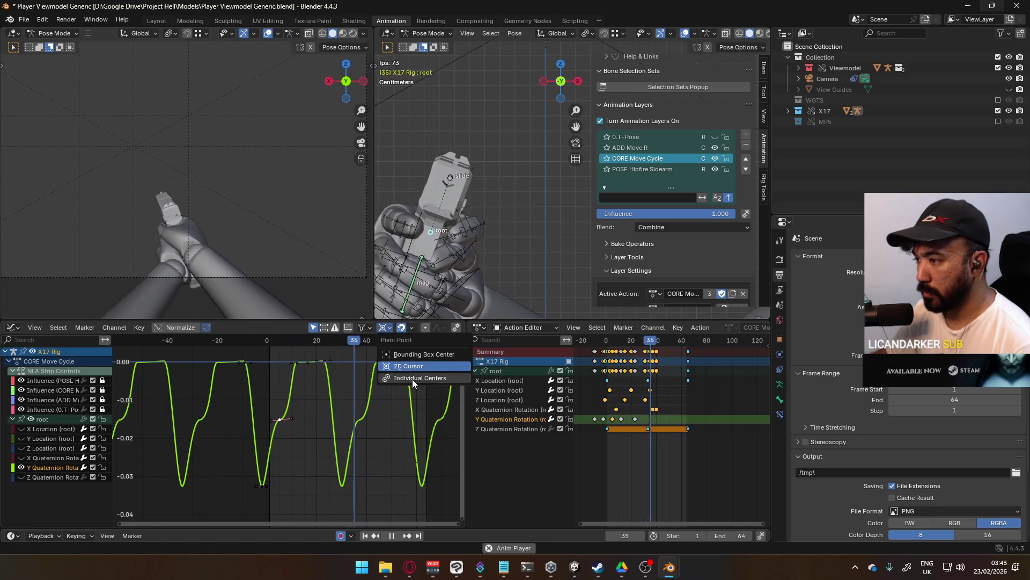
# Rotate and scale the key handle further to refine the dip's shape.
pyautogui.press('r')
pyautogui.click(295, 407)
pyautogui.press('s')
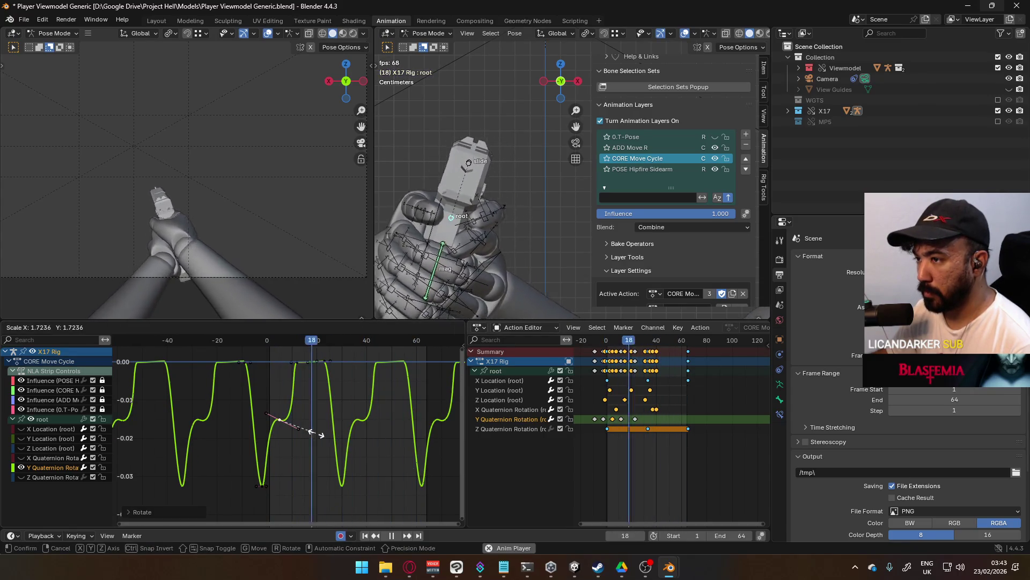
pyautogui.click(301, 426)
pyautogui.press('r')
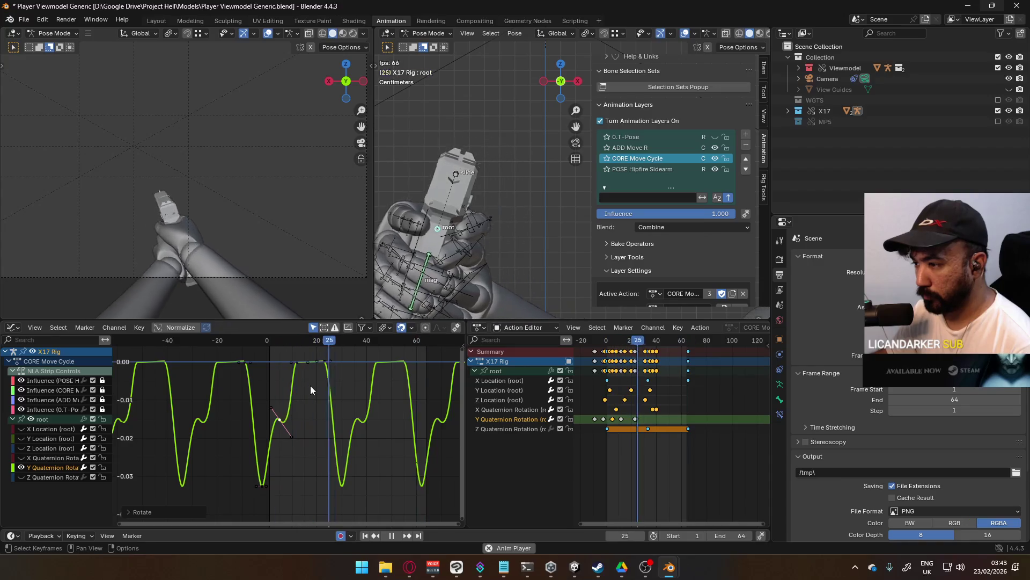
# Nudge the right keyframe of the plateau slightly upward.
pyautogui.scroll(5, 306, 450)
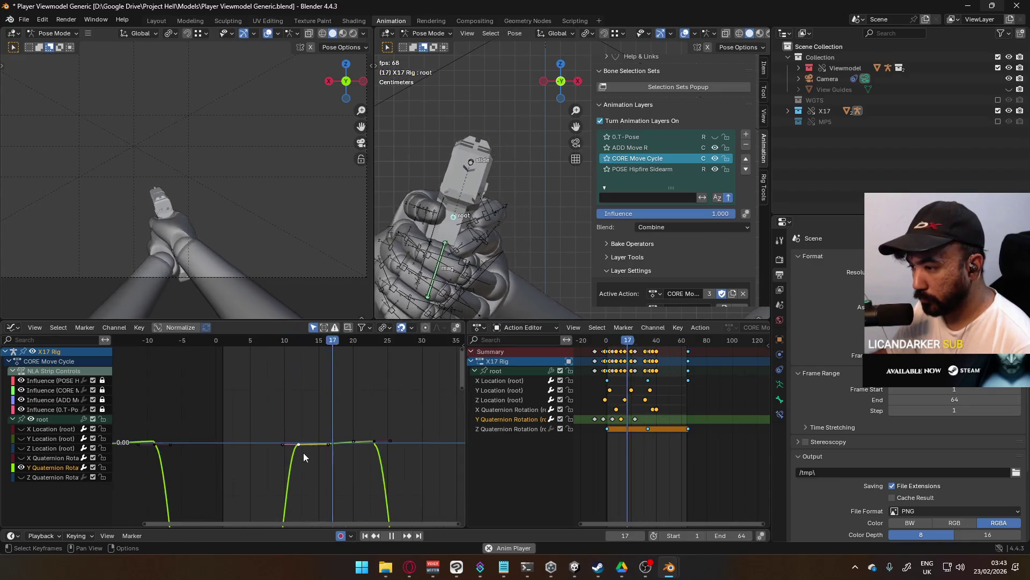
pyautogui.scroll(2, 313, 457)
pyautogui.moveTo(344, 420); pyautogui.dragTo(297, 408, button='middle')
pyautogui.click(401, 444)
pyautogui.press('g')
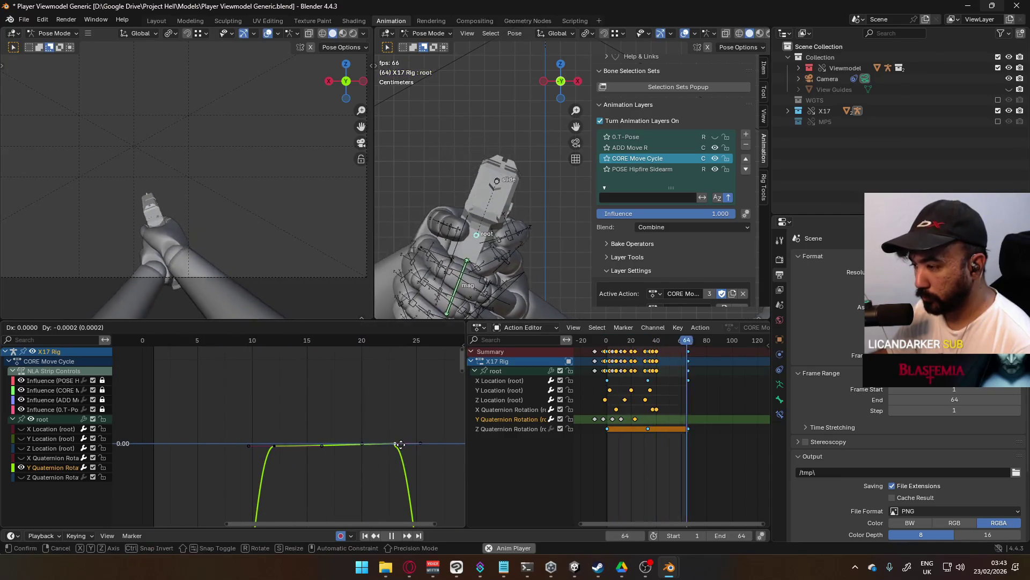
pyautogui.click(400, 441)
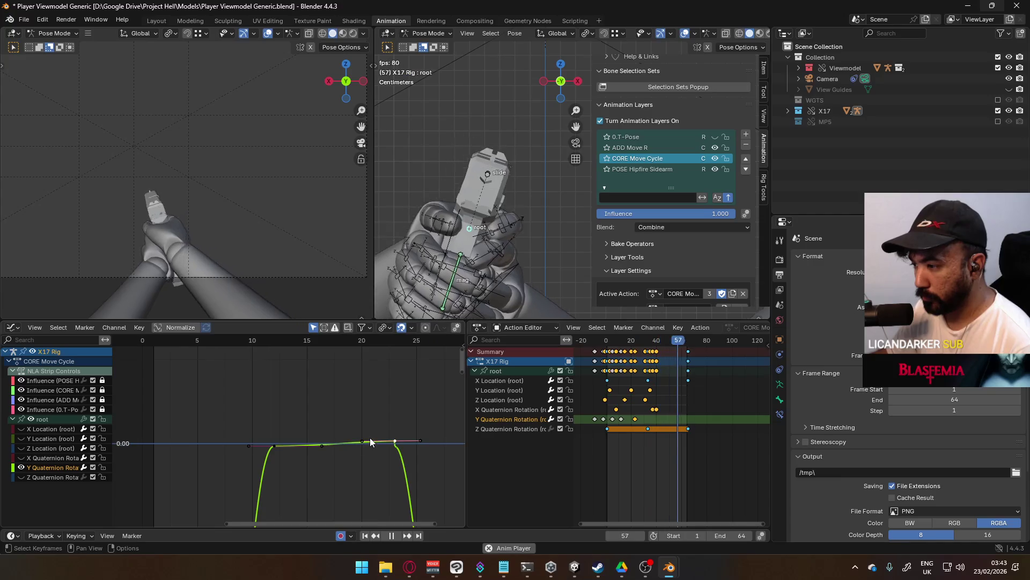
# Collapse the selected key's handles to zero length, making a sharp corner.
pyautogui.scroll(-4, 370, 442)
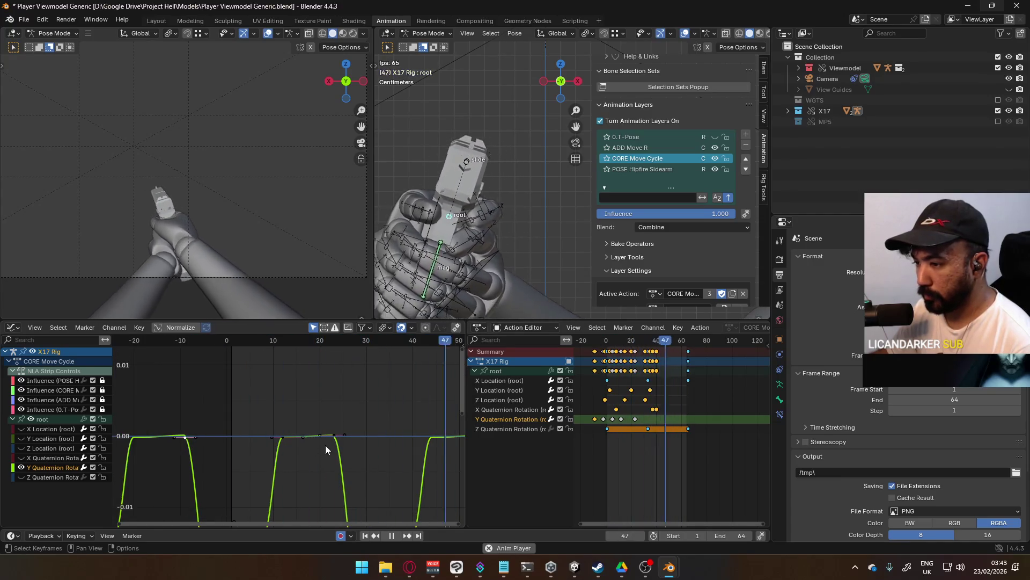
pyautogui.scroll(5, 365, 449)
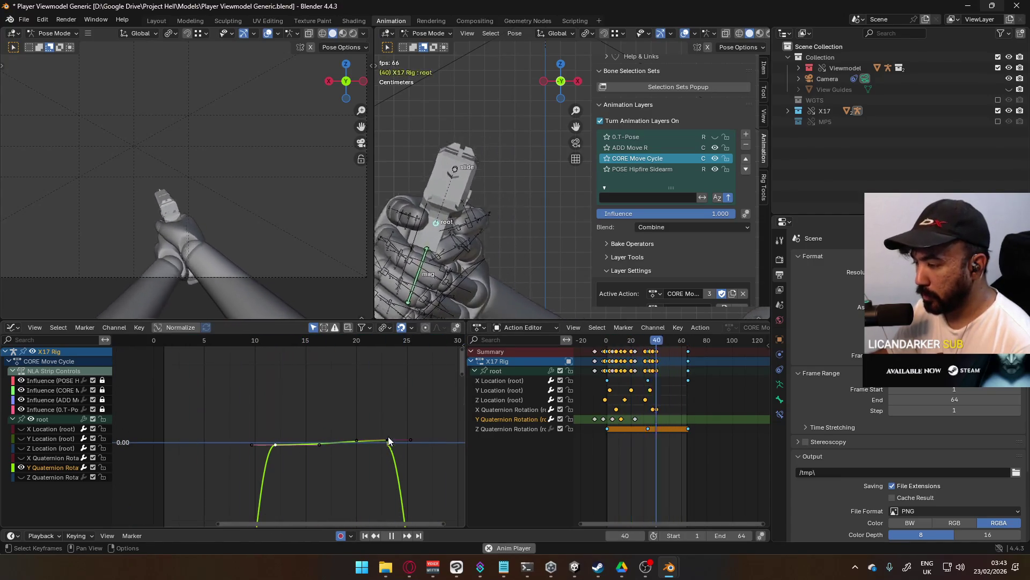
pyautogui.moveTo(388, 441); pyautogui.dragTo(367, 408, button='middle')
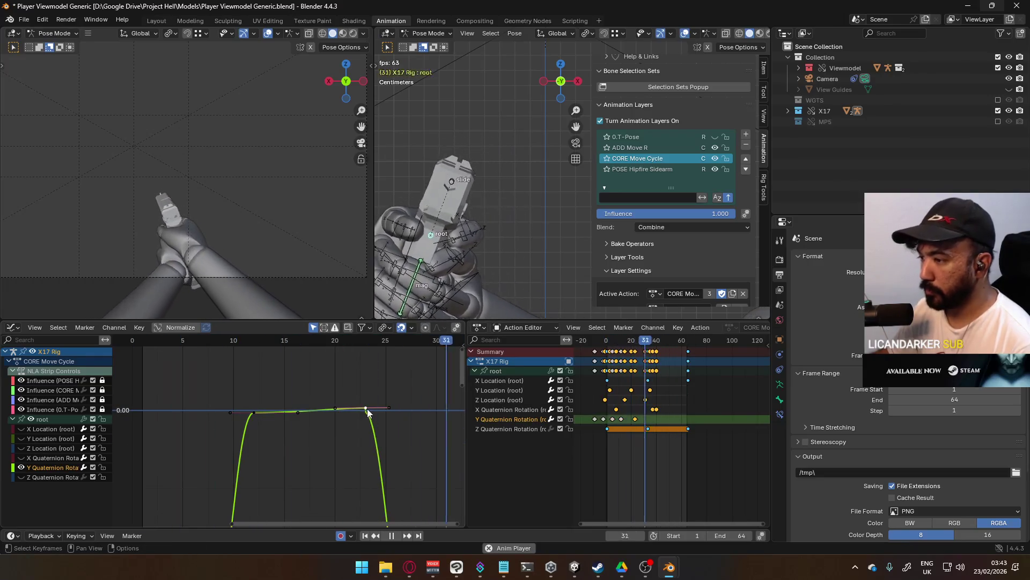
pyautogui.press('s')
pyautogui.press('0')
pyautogui.press('Return')
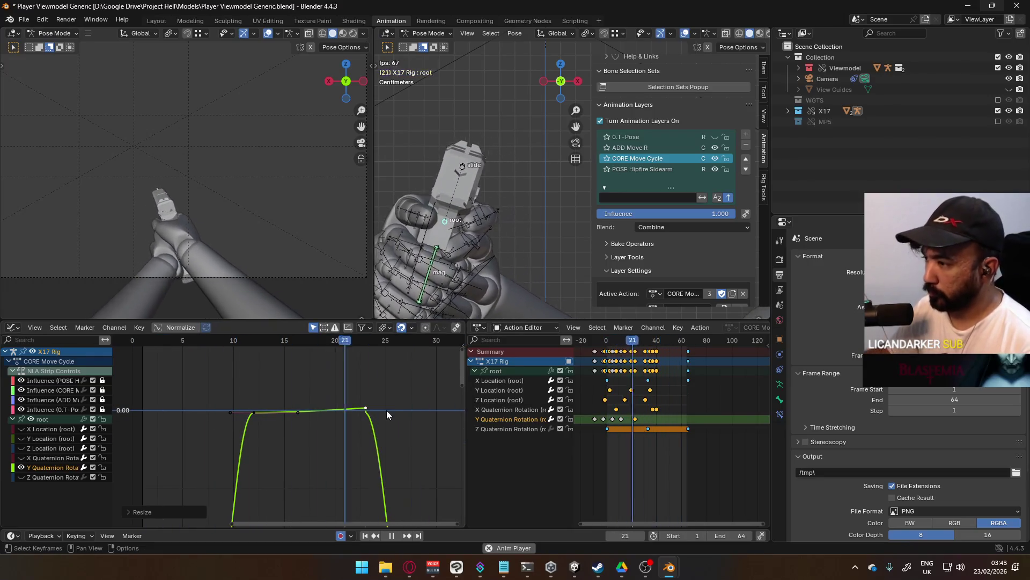
# Insert a key at frame 20 and level both plateau keys to 0.00 with zero Y scale.
pyautogui.press('i')
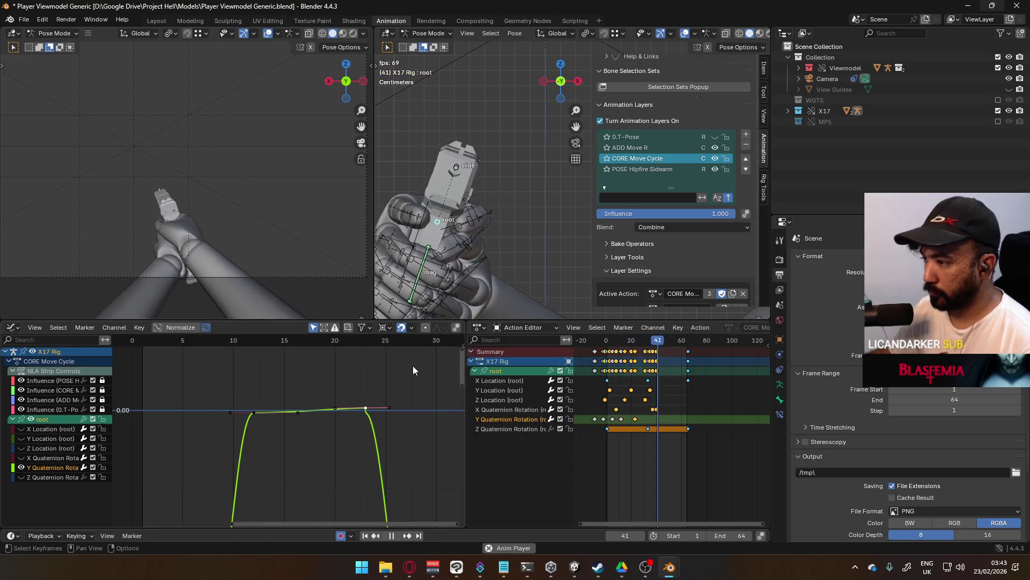
pyautogui.keyDown('shift'); pyautogui.click(255, 411); pyautogui.keyUp('shift')
pyautogui.press('s')
pyautogui.press('y')
pyautogui.press('0')
pyautogui.press('Return')
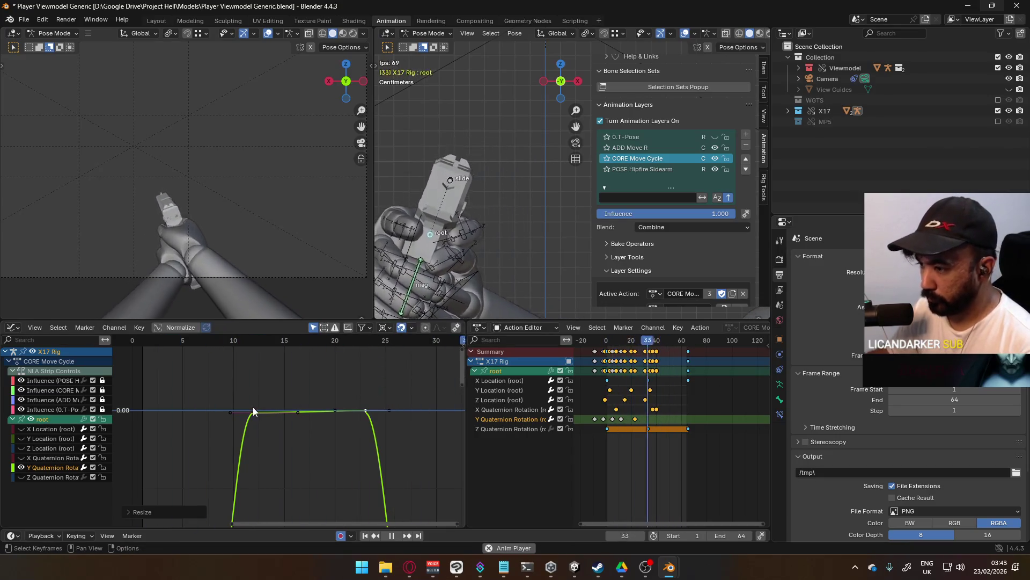
pyautogui.click(254, 411)
pyautogui.press('s')
pyautogui.press('y')
pyautogui.press('0')
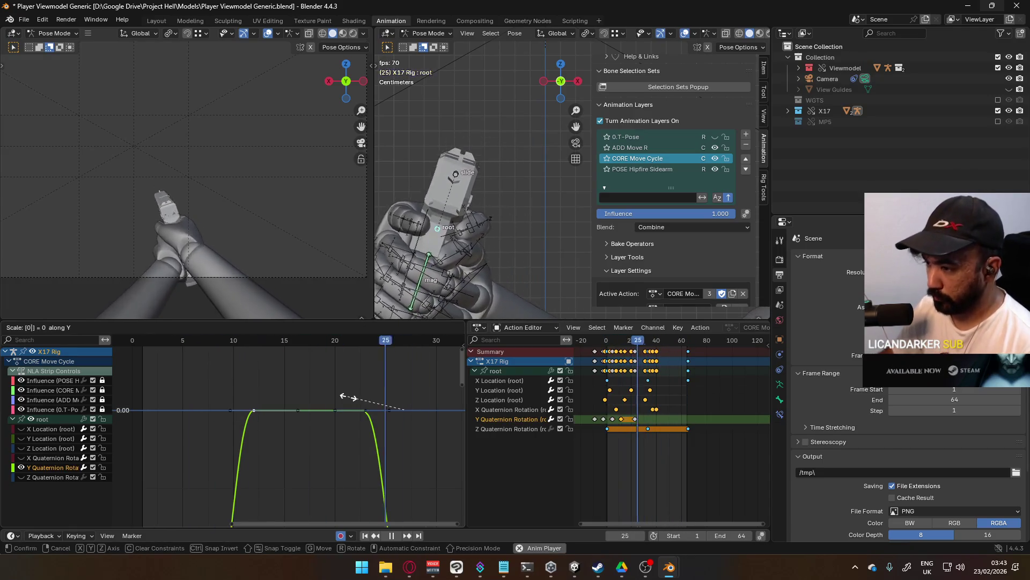
pyautogui.press('Return')
pyautogui.moveTo(394, 417)
pyautogui.keyDown('ctrl'); pyautogui.mouseDown(button='middle')
pyautogui.moveTo(328, 418)
pyautogui.moveTo(329, 396)
pyautogui.moveTo(307, 401)
pyautogui.mouseUp(button='middle'); pyautogui.keyUp('ctrl')
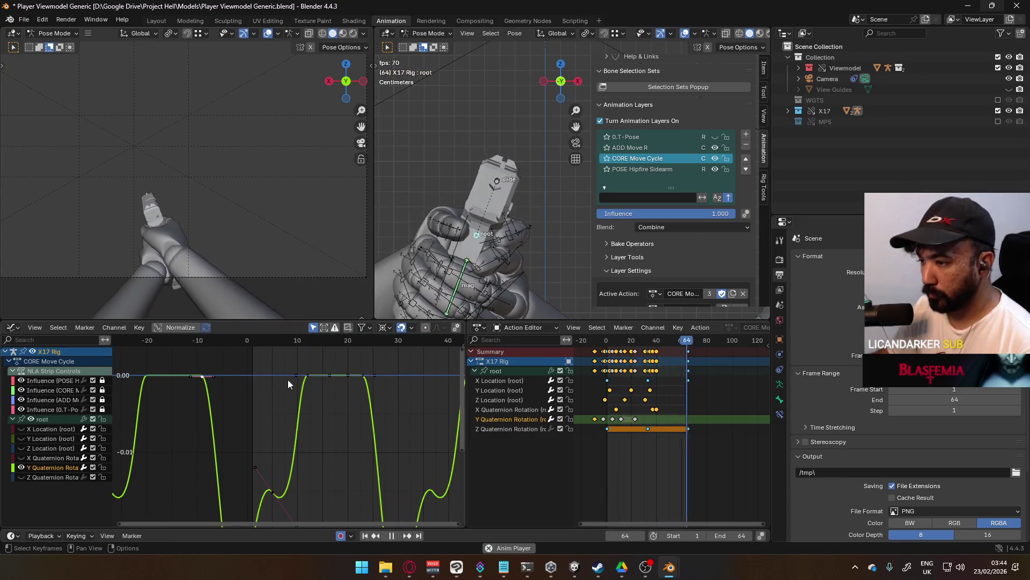
# Confirm a rescale, zoom out, and box-select the Y rotation keys of one dip.
pyautogui.press('s')
pyautogui.press('Return')
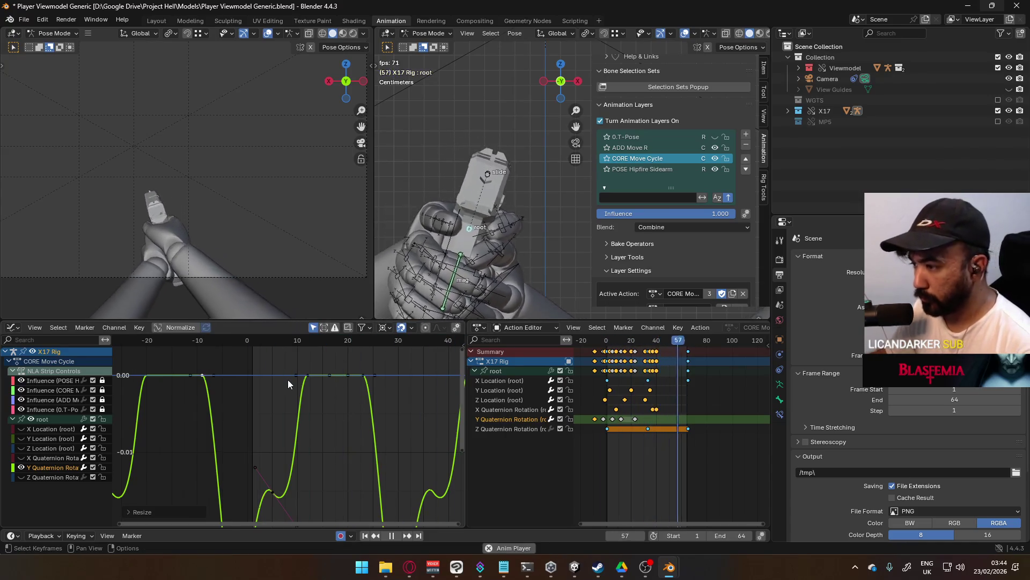
pyautogui.scroll(-6, 309, 427)
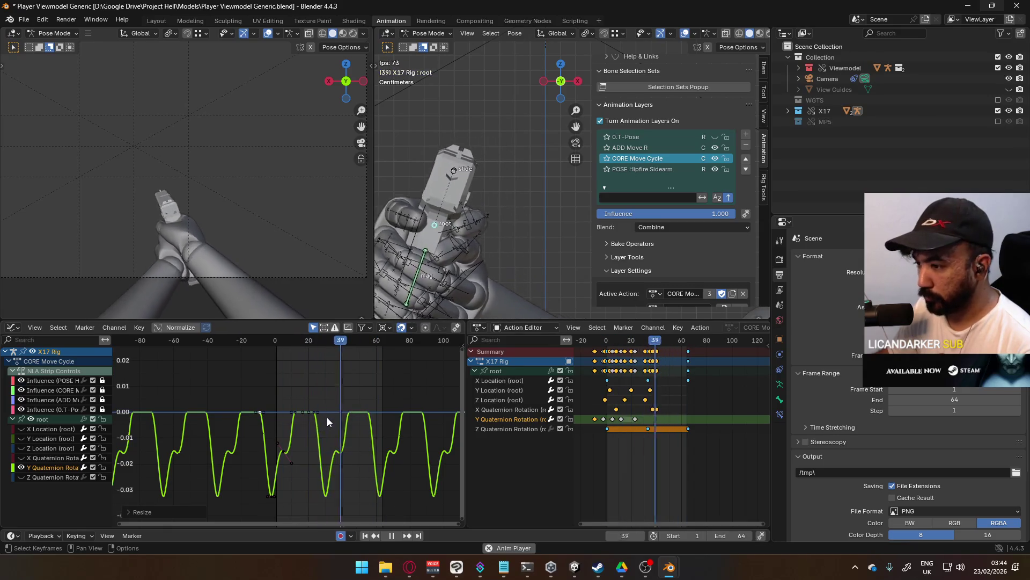
pyautogui.moveTo(239, 387)
pyautogui.mouseDown()
pyautogui.moveTo(352, 495)
pyautogui.moveTo(343, 516)
pyautogui.moveTo(338, 510)
pyautogui.mouseUp()
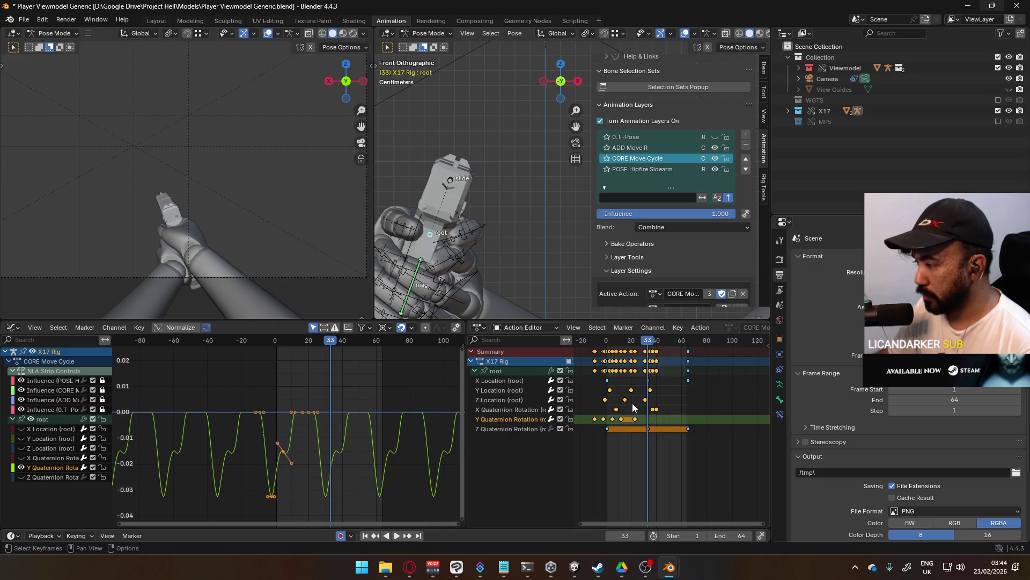
# Preview playback in the Action Editor and stop the playhead at frame 23.
pyautogui.scroll(5, 652, 376)
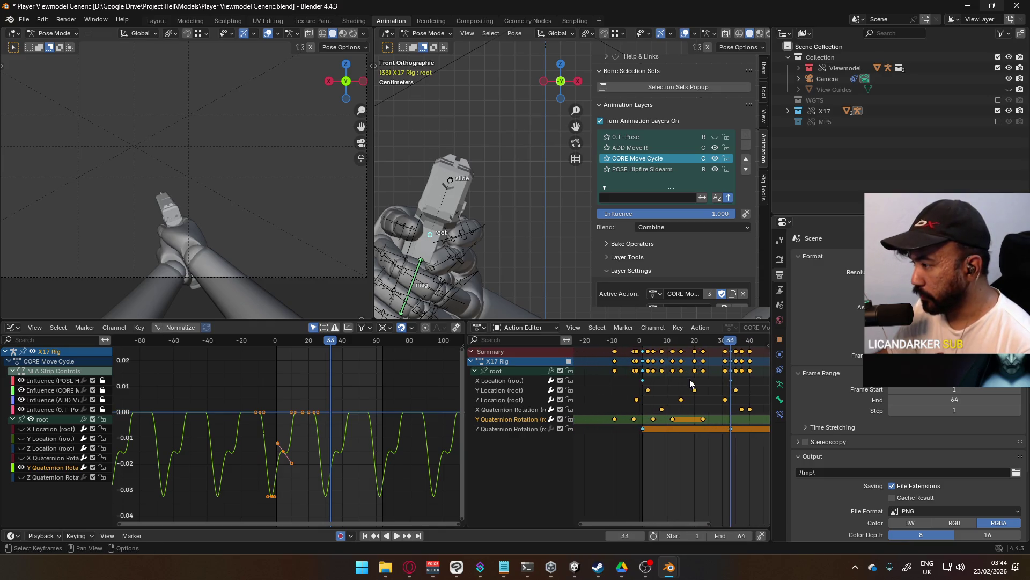
pyautogui.moveTo(737, 346); pyautogui.dragTo(588, 373)
pyautogui.keyDown('ctrl'); pyautogui.scroll(-5, 677, 369); pyautogui.keyUp('ctrl')
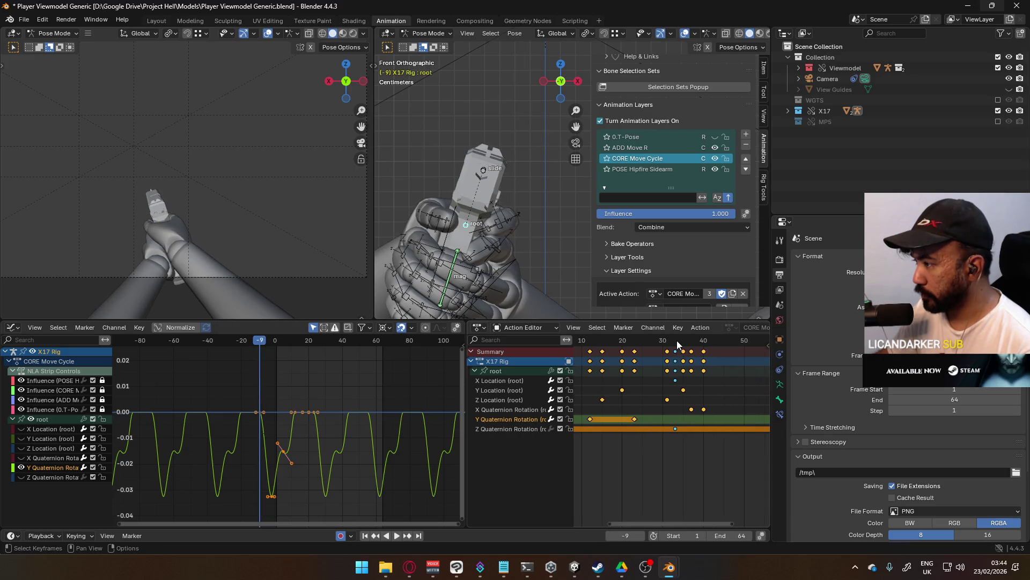
pyautogui.click(674, 339)
pyautogui.press('space')
pyautogui.moveTo(661, 341); pyautogui.dragTo(636, 351)
pyautogui.press('space')
# Paste the dip keys at frame 23, flip them upward with -1 Y scale, and play.
pyautogui.hotkey('ctrl', 'v')
pyautogui.scroll(-5, 678, 440)
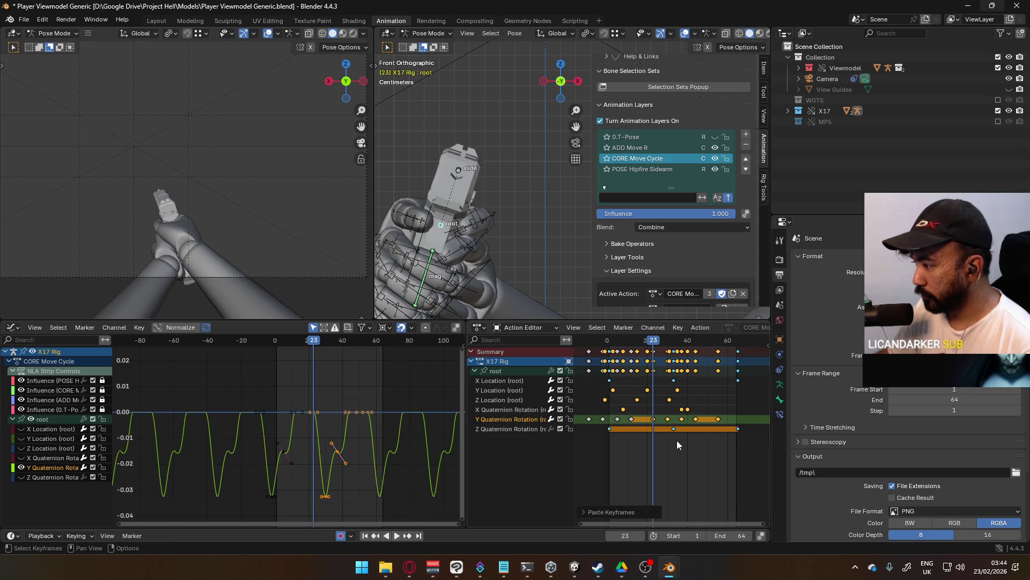
pyautogui.scroll(3, 329, 448)
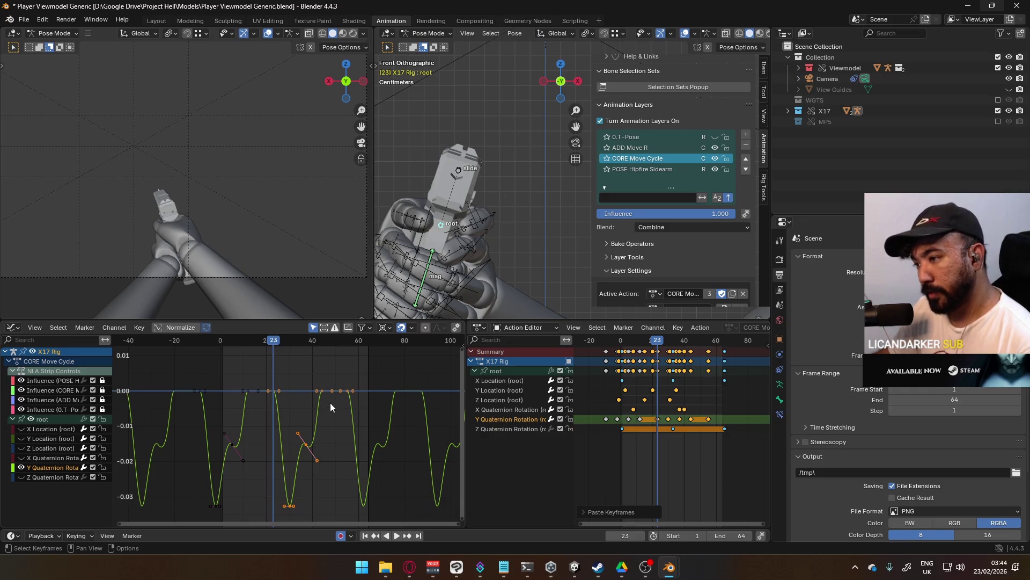
pyautogui.click(347, 428)
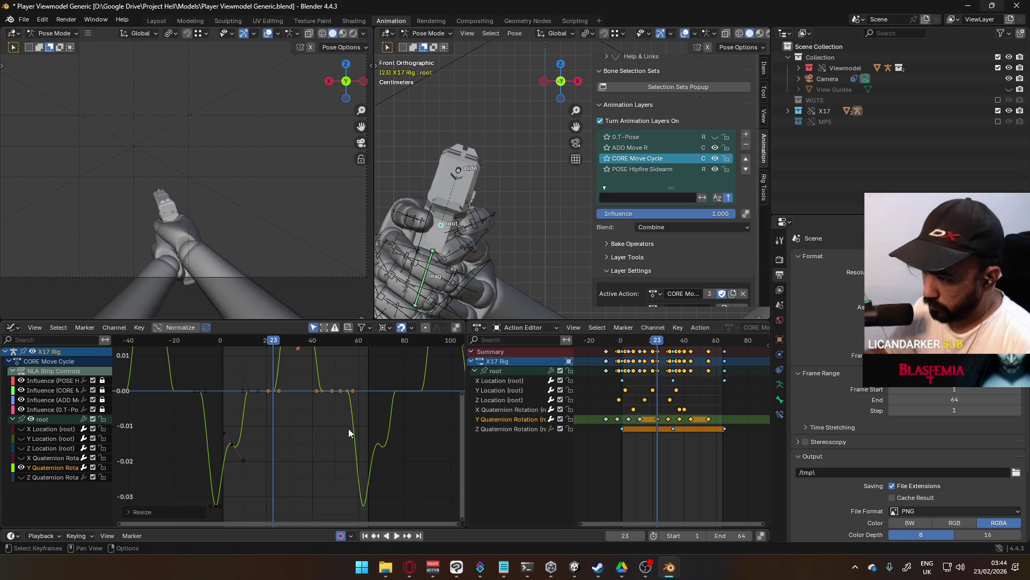
pyautogui.scroll(-5, 315, 424)
pyautogui.press('space')
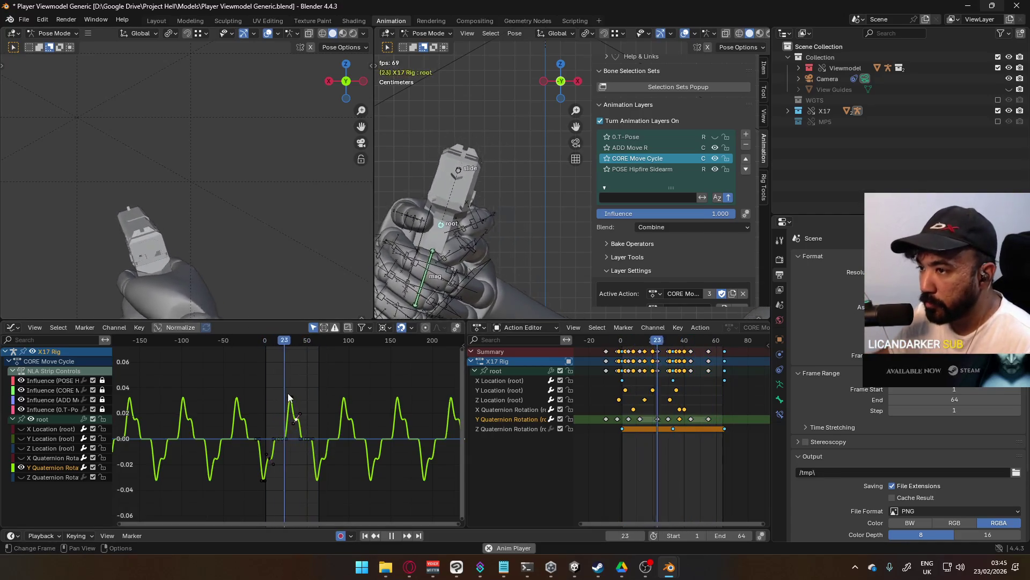
# Set the pivot point, then rotate and widen the handles of the peak keyframe.
pyautogui.scroll(4, 310, 413)
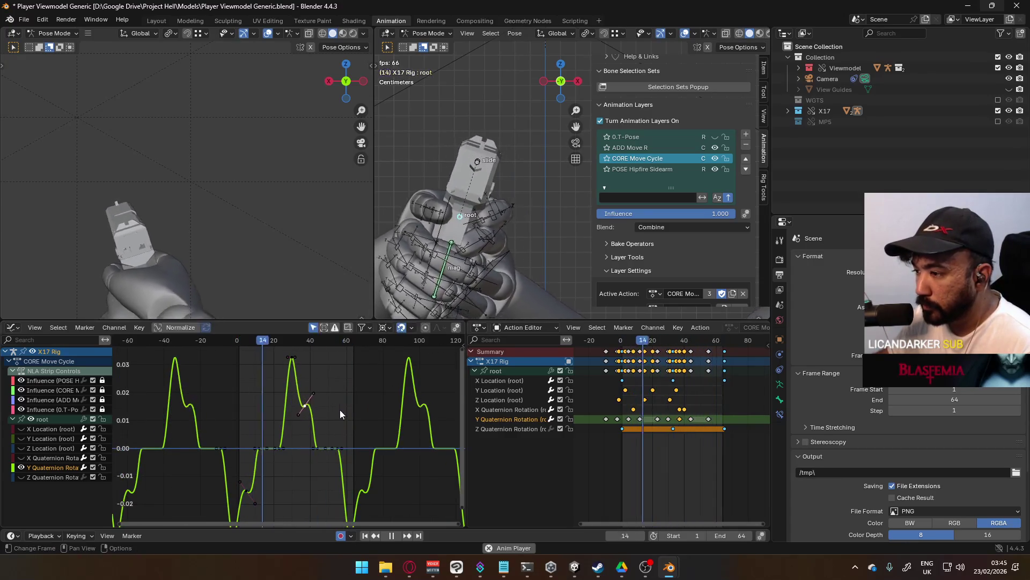
pyautogui.click(384, 327)
pyautogui.click(408, 377)
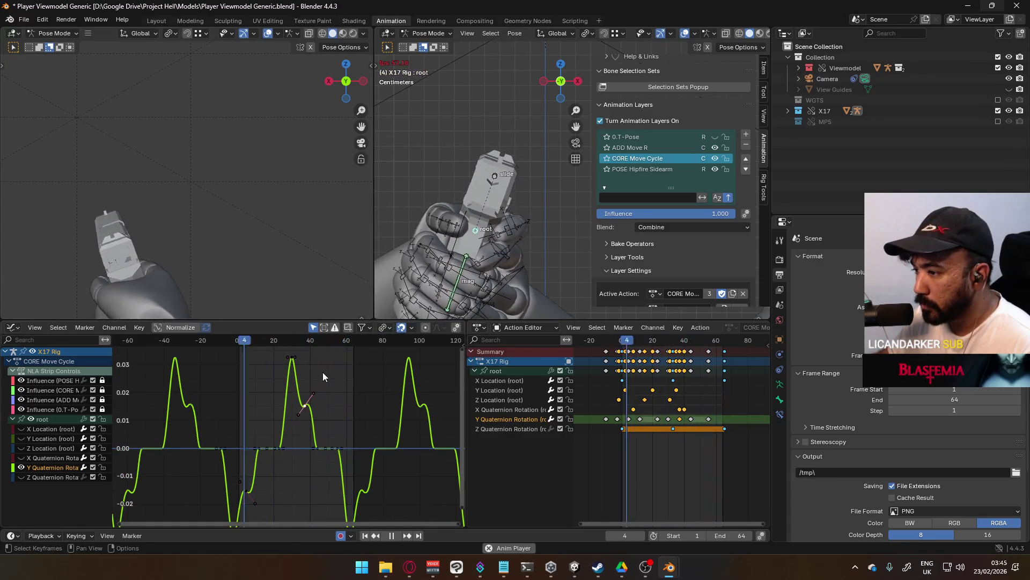
pyautogui.press('r')
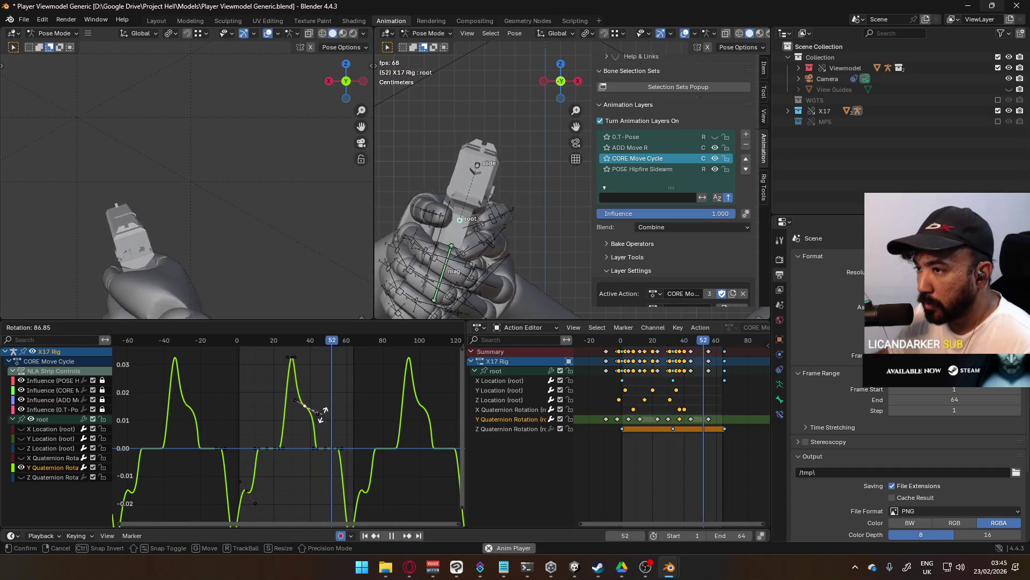
pyautogui.click(322, 414)
pyautogui.press('s')
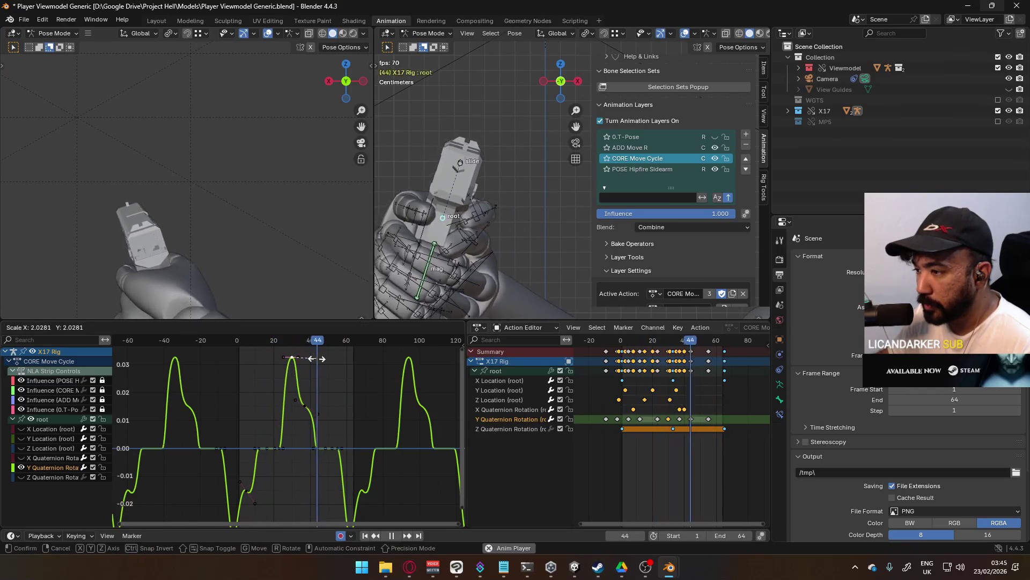
pyautogui.click(317, 359)
# Move, rotate and shorten the peak handle so the +0.03 crest eases down more gently.
pyautogui.press('g')
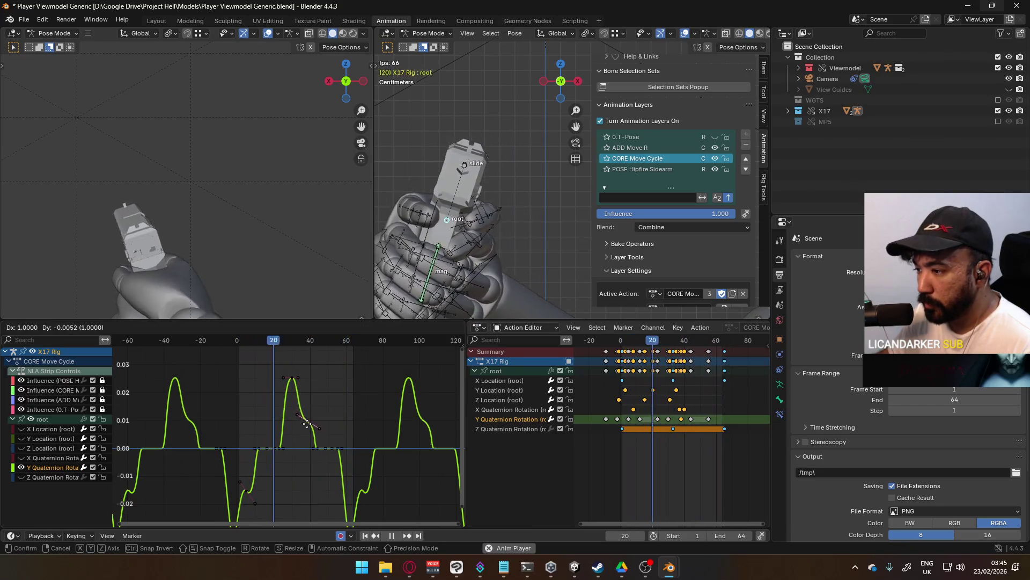
pyautogui.click(306, 422)
pyautogui.press('r')
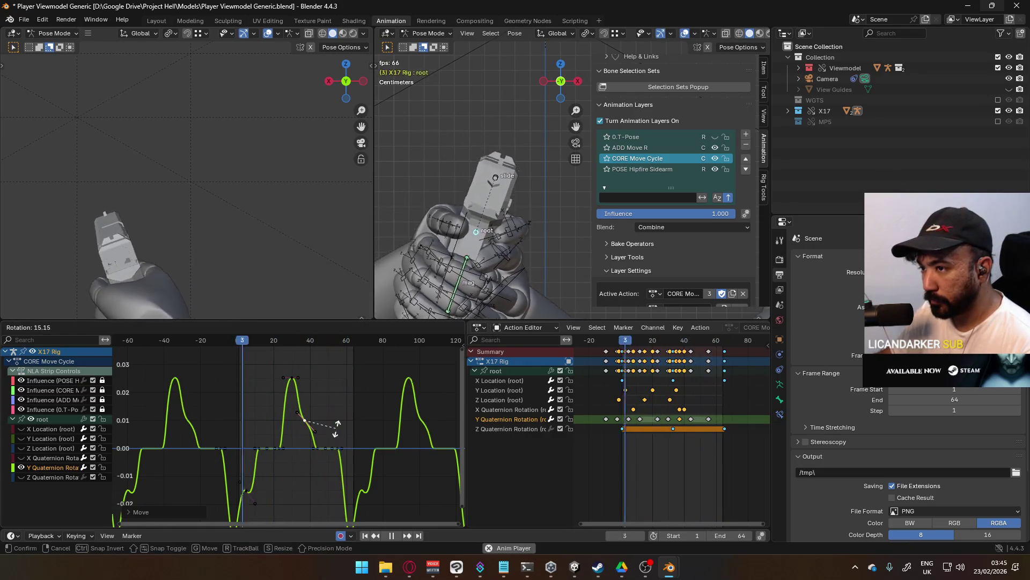
pyautogui.click(333, 429)
pyautogui.scroll(5, 279, 435)
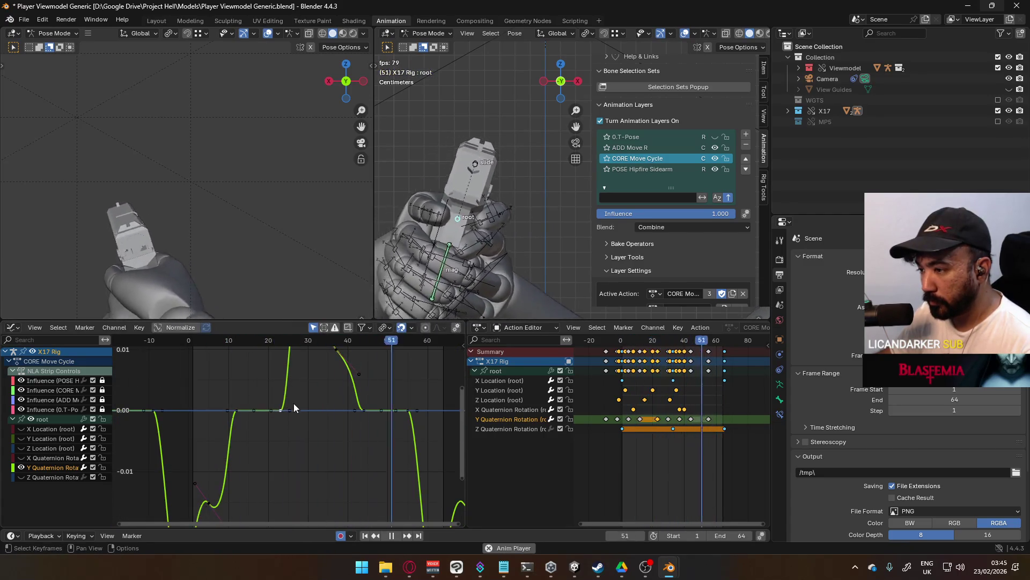
pyautogui.moveTo(292, 404); pyautogui.dragTo(289, 468, button='middle')
pyautogui.scroll(-3, 305, 371)
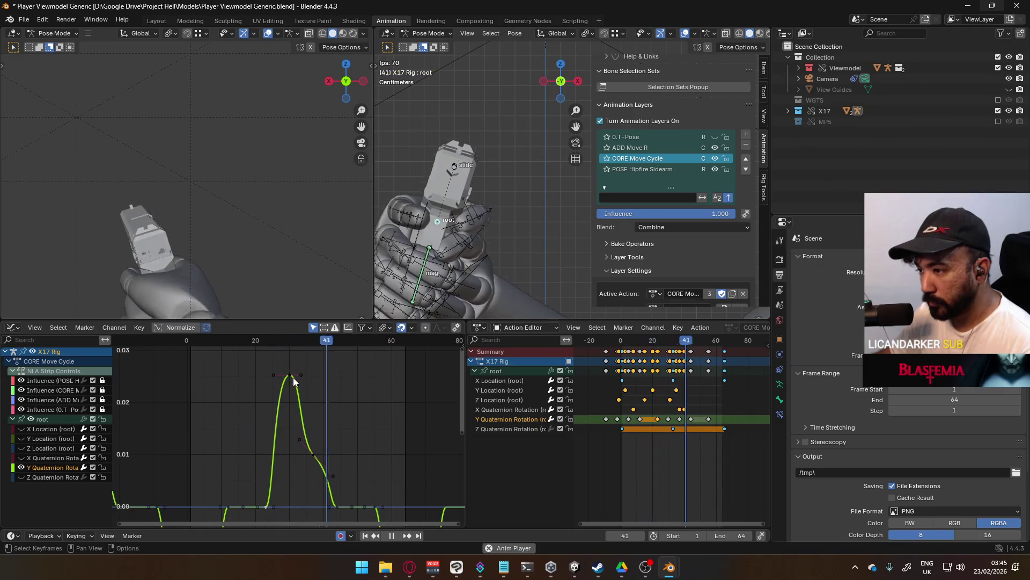
pyautogui.press('s')
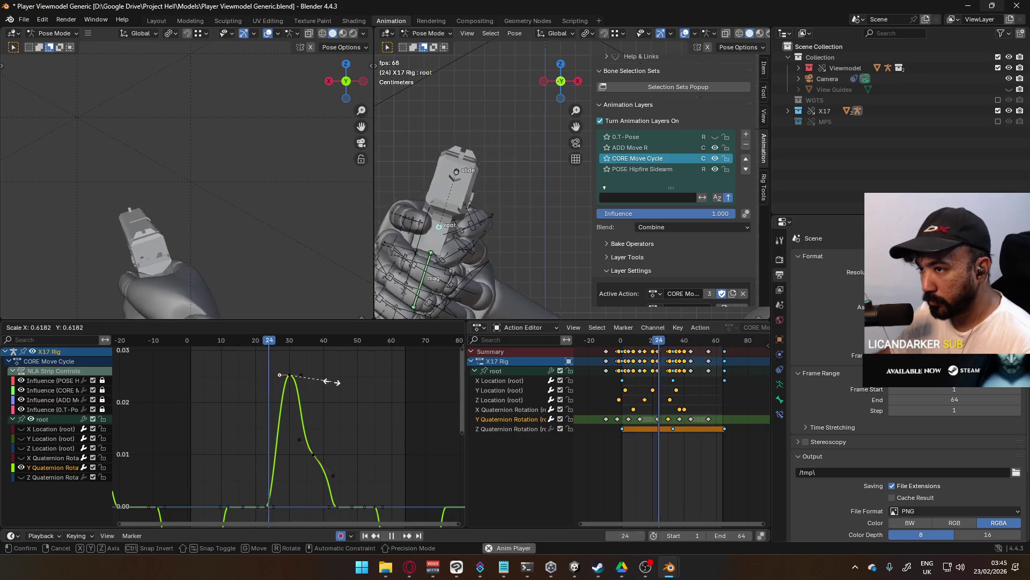
pyautogui.click(328, 382)
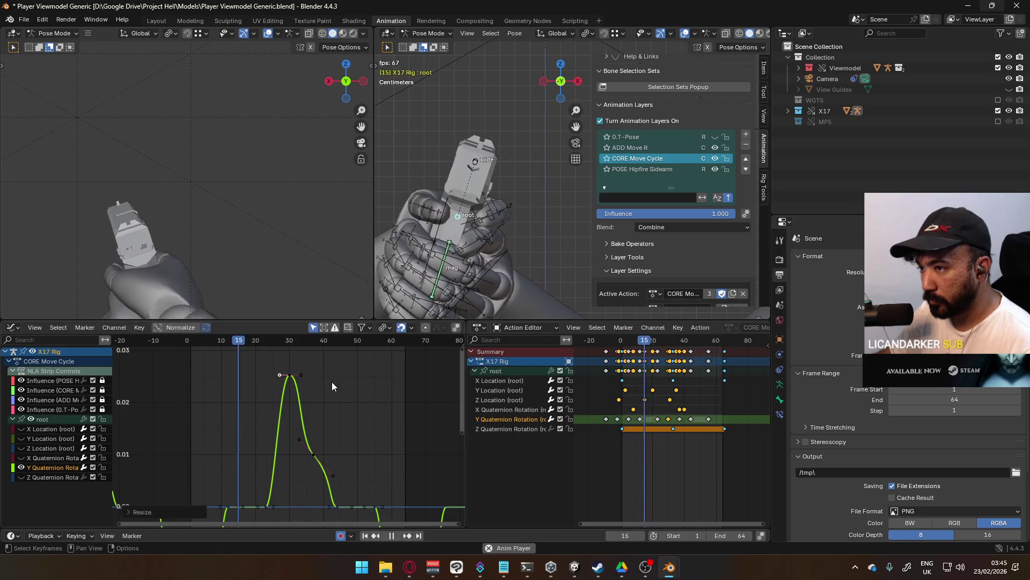
pyautogui.scroll(-1, 327, 392)
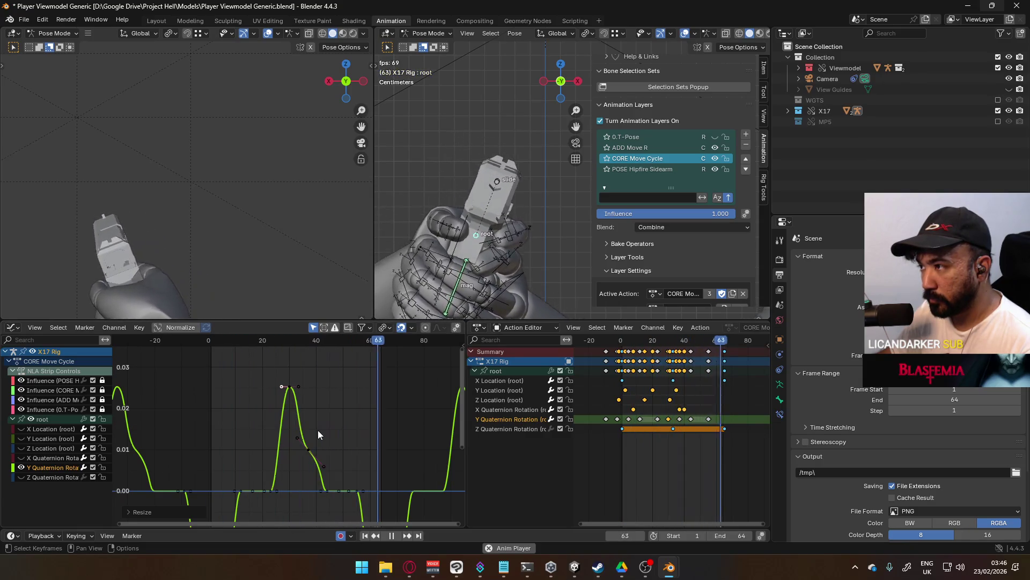
# Box-select the keyframes of the negative dip and move them.
pyautogui.scroll(-2, 303, 465)
pyautogui.moveTo(304, 465); pyautogui.dragTo(278, 421, button='middle')
pyautogui.moveTo(204, 390)
pyautogui.mouseDown()
pyautogui.moveTo(306, 463)
pyautogui.moveTo(295, 452)
pyautogui.mouseUp()
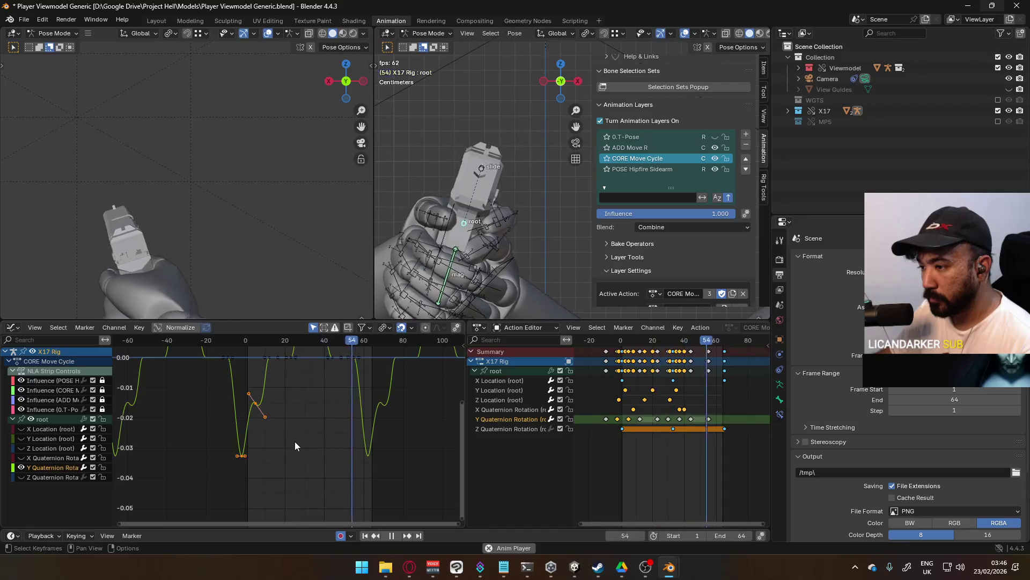
pyautogui.press('g')
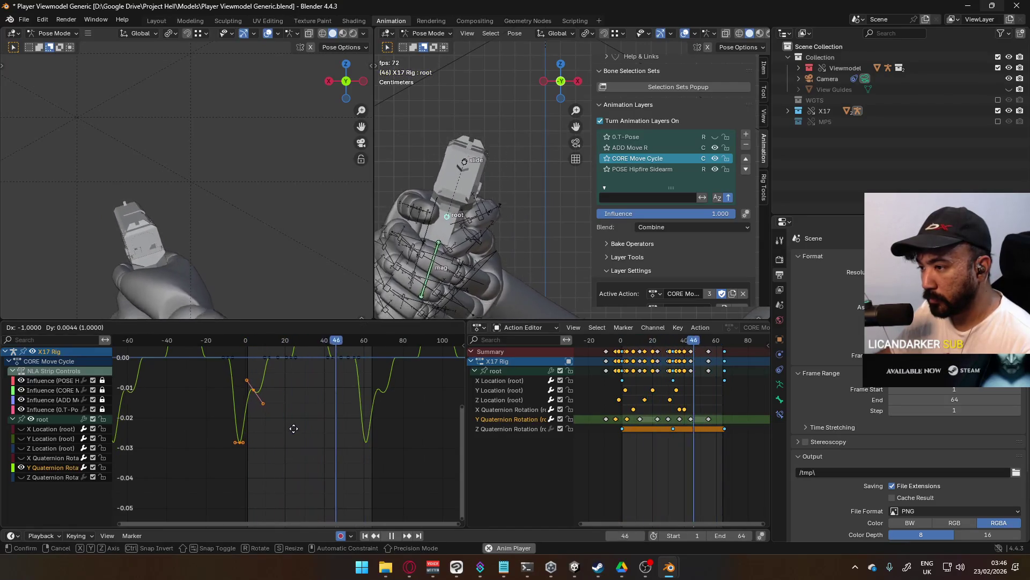
pyautogui.click(294, 428)
pyautogui.press('g')
# Reposition the dip's bottom keyframe and rotate its handle nearly horizontal.
pyautogui.click(274, 402)
pyautogui.moveTo(281, 470); pyautogui.dragTo(223, 419)
pyautogui.press('g')
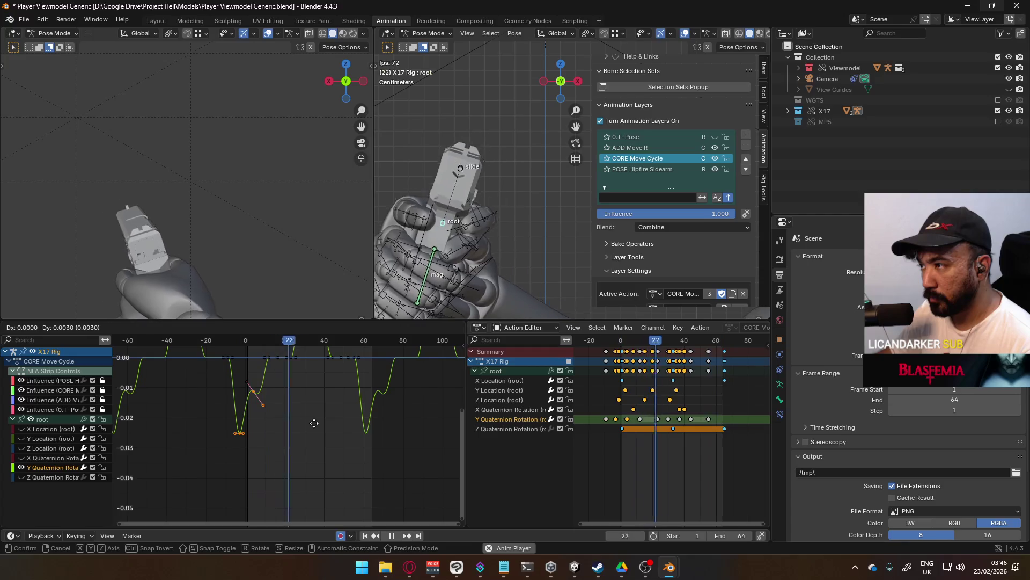
pyautogui.click(314, 423)
pyautogui.moveTo(263, 400); pyautogui.dragTo(256, 429, button='middle')
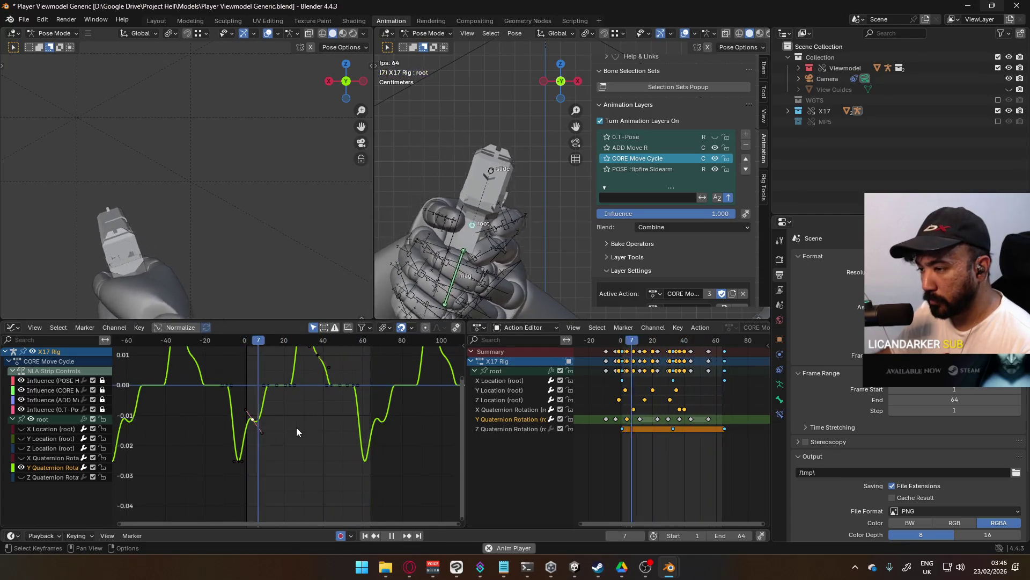
pyautogui.press('r')
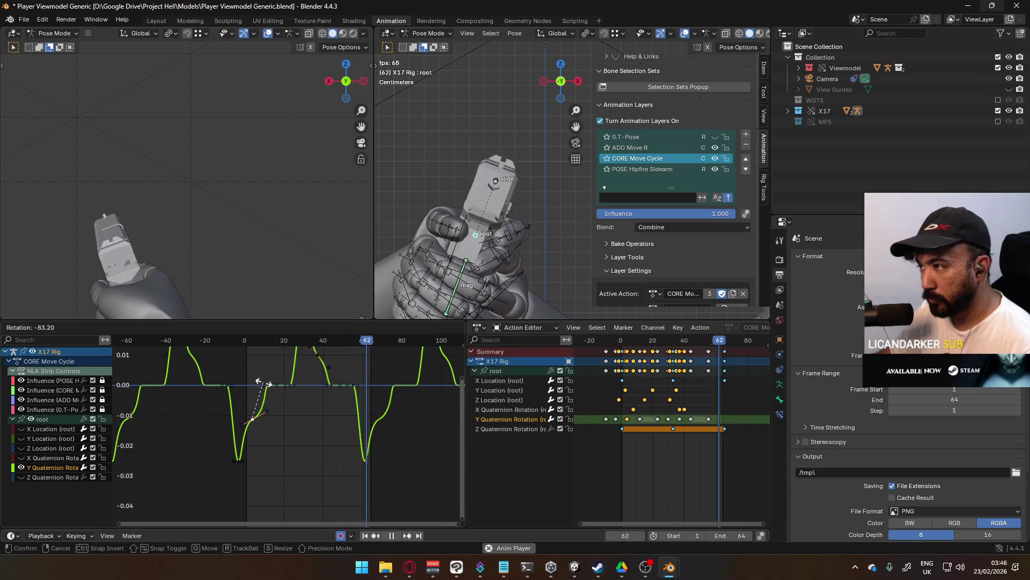
pyautogui.click(263, 383)
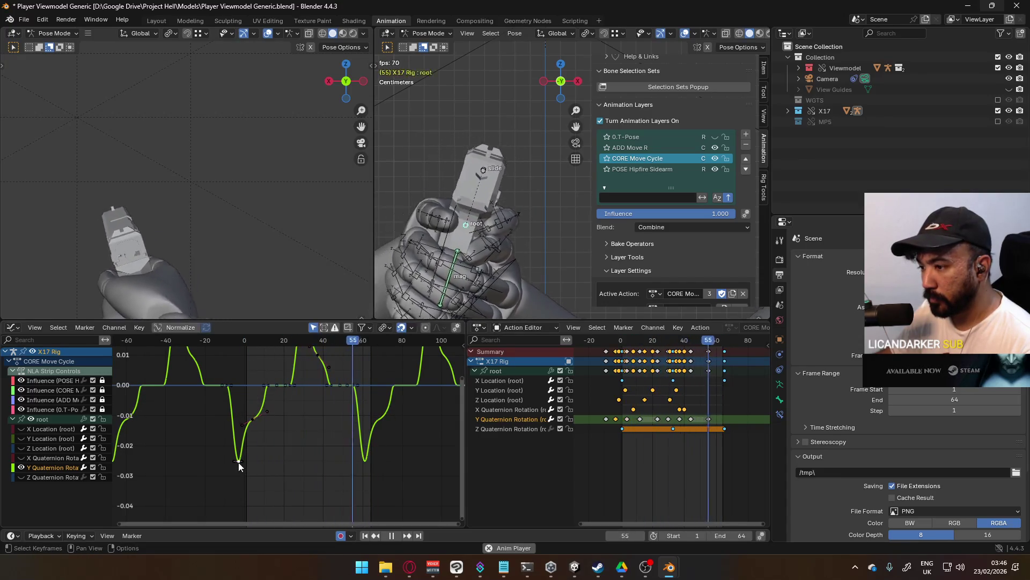
# Raise the dip keyframe to about -0.020, nudge its handle, and return the playhead to frame -4.
pyautogui.press('g')
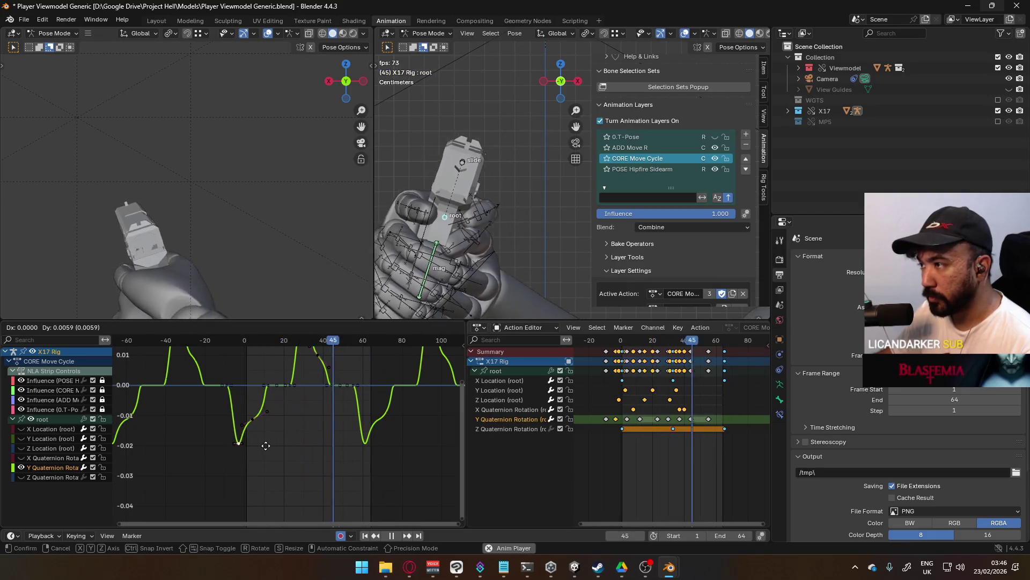
pyautogui.click(263, 438)
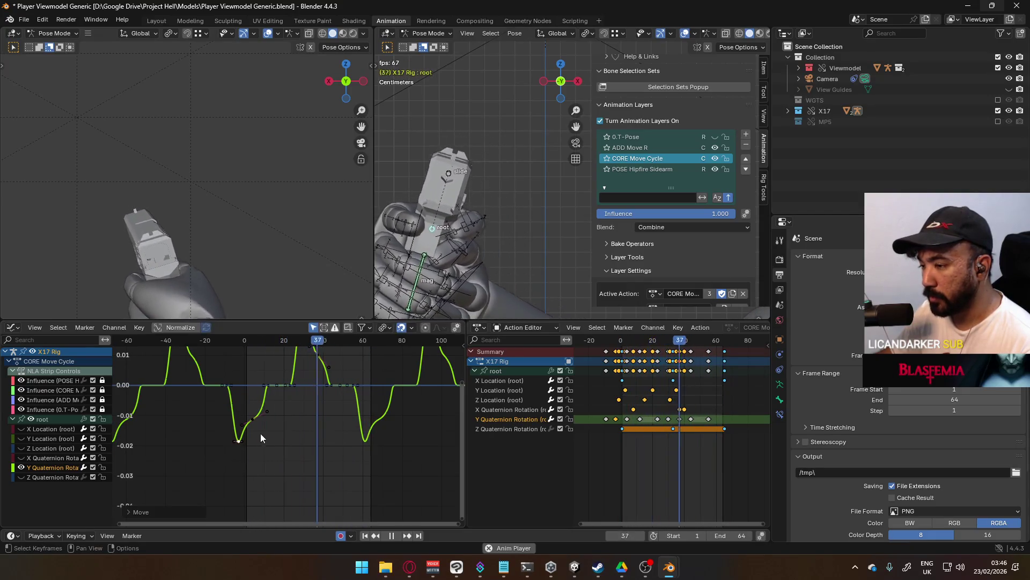
pyautogui.press('g')
pyautogui.click(263, 418)
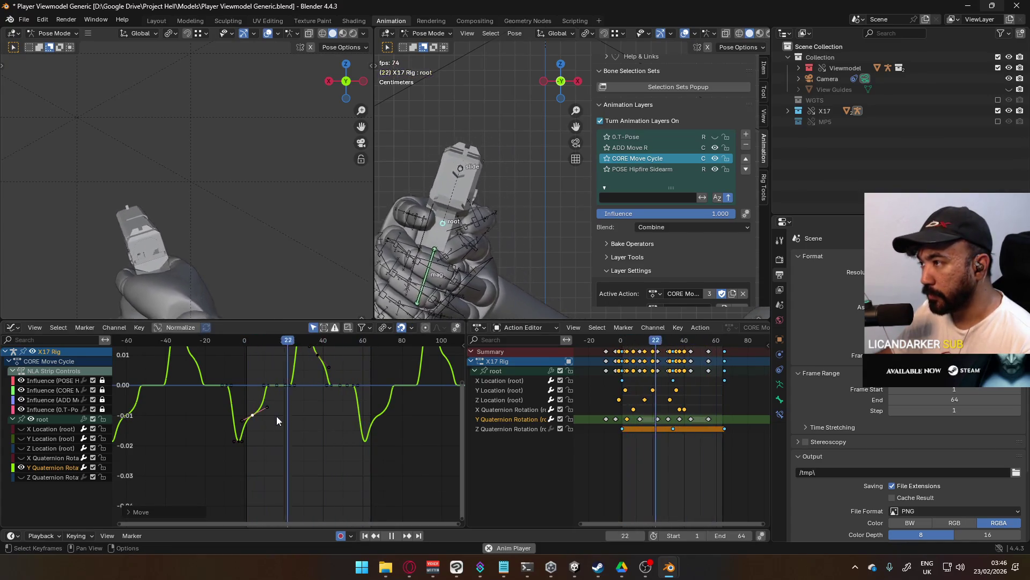
pyautogui.moveTo(246, 340)
pyautogui.mouseDown()
pyautogui.moveTo(226, 354)
pyautogui.moveTo(242, 356)
pyautogui.moveTo(227, 357)
pyautogui.moveTo(238, 370)
pyautogui.mouseUp()
pyautogui.scroll(3, 247, 440)
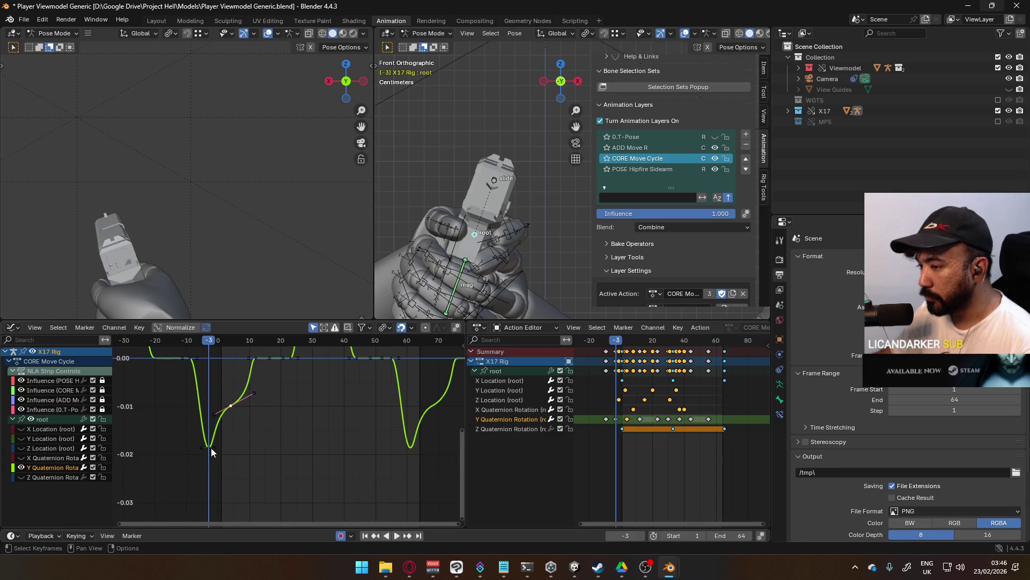
# Raise the keys near frame 4 and frame -3 slightly, then scrub to check the motion.
pyautogui.press('g')
pyautogui.click(224, 425)
pyautogui.click(231, 405)
pyautogui.press('g')
pyautogui.click(238, 388)
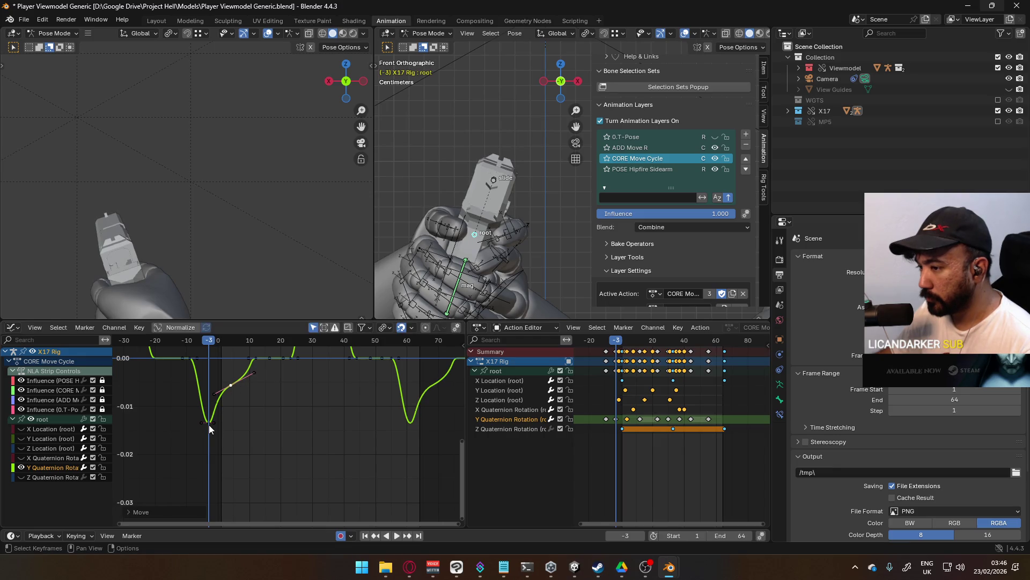
pyautogui.click(212, 422)
pyautogui.press('g')
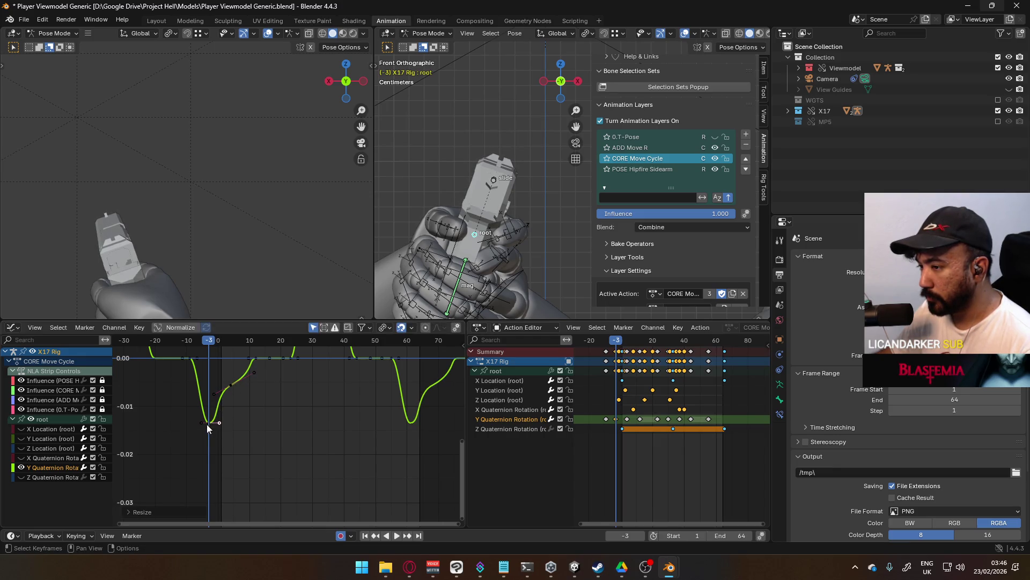
pyautogui.click(219, 415)
pyautogui.moveTo(205, 346)
pyautogui.mouseDown()
pyautogui.moveTo(189, 346)
pyautogui.moveTo(225, 350)
pyautogui.moveTo(172, 361)
pyautogui.moveTo(277, 358)
pyautogui.moveTo(197, 367)
pyautogui.mouseUp()
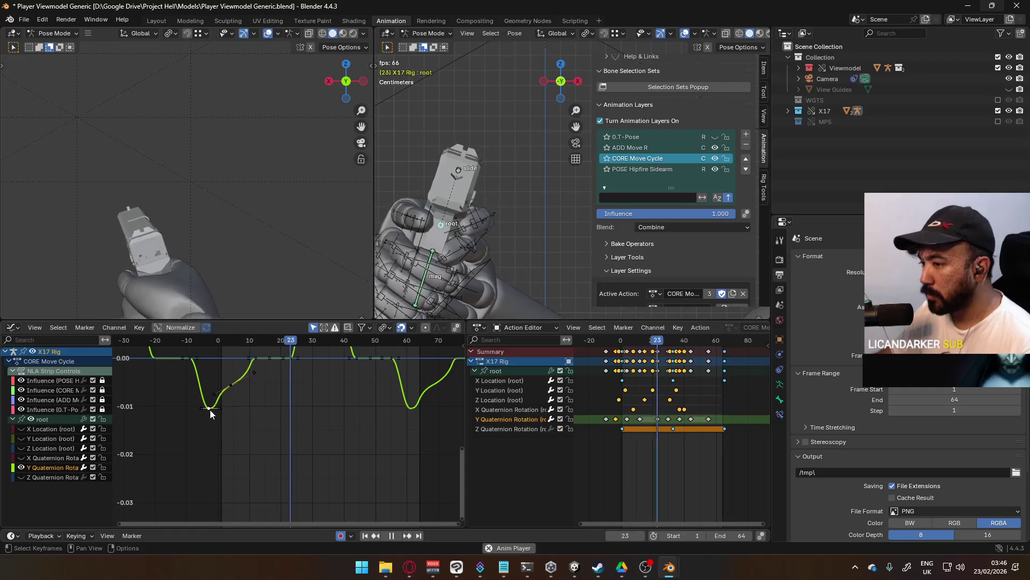
# Lower the selected key vertically to about -0.021.
pyautogui.press('g')
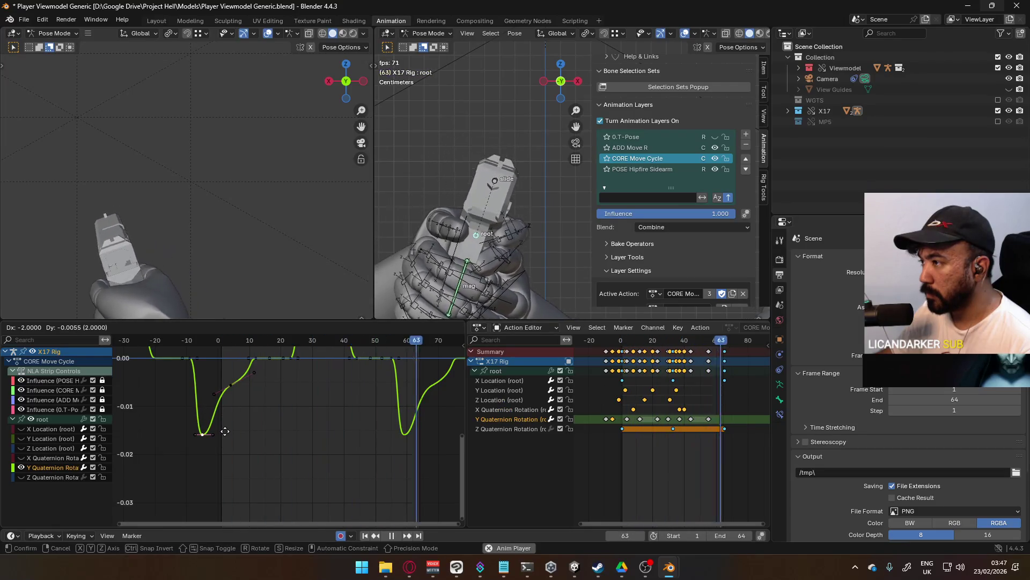
pyautogui.press('Escape')
pyautogui.press('g')
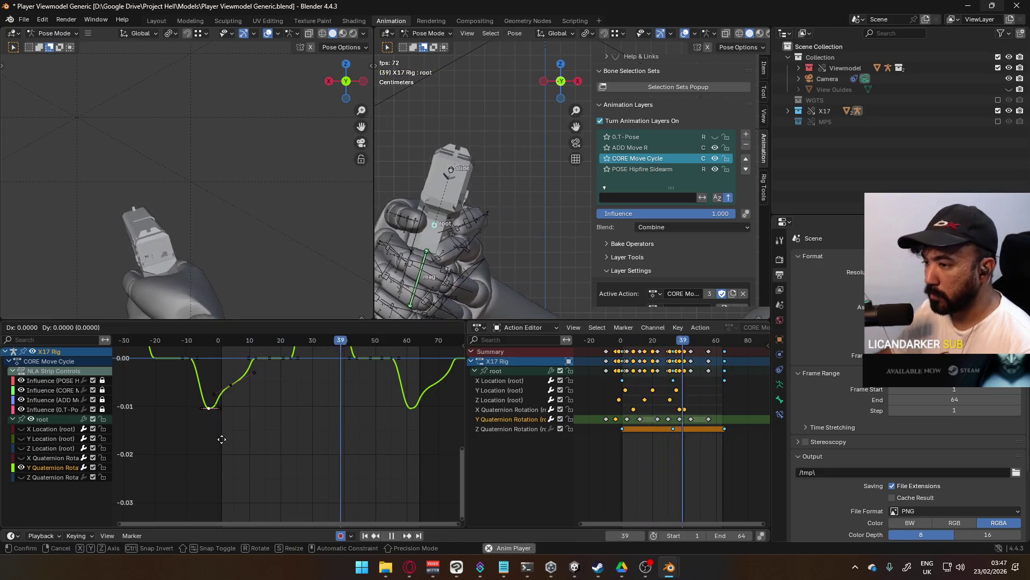
pyautogui.press('y')
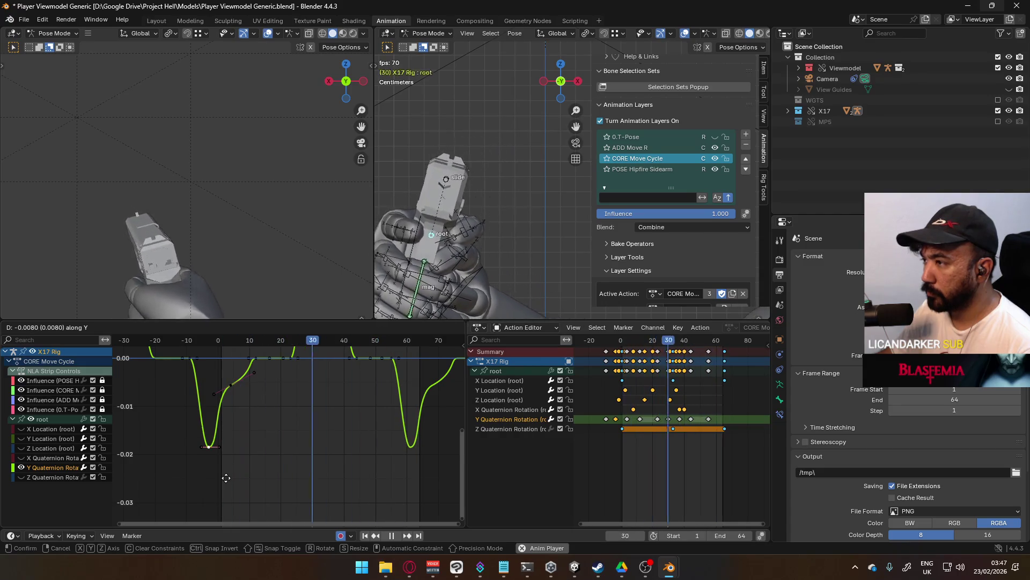
# Confirm the vertical key drop and shift the keyframe 3 frames to the right.
pyautogui.click(226, 478)
pyautogui.moveTo(259, 367); pyautogui.dragTo(246, 417, button='middle')
pyautogui.press('g')
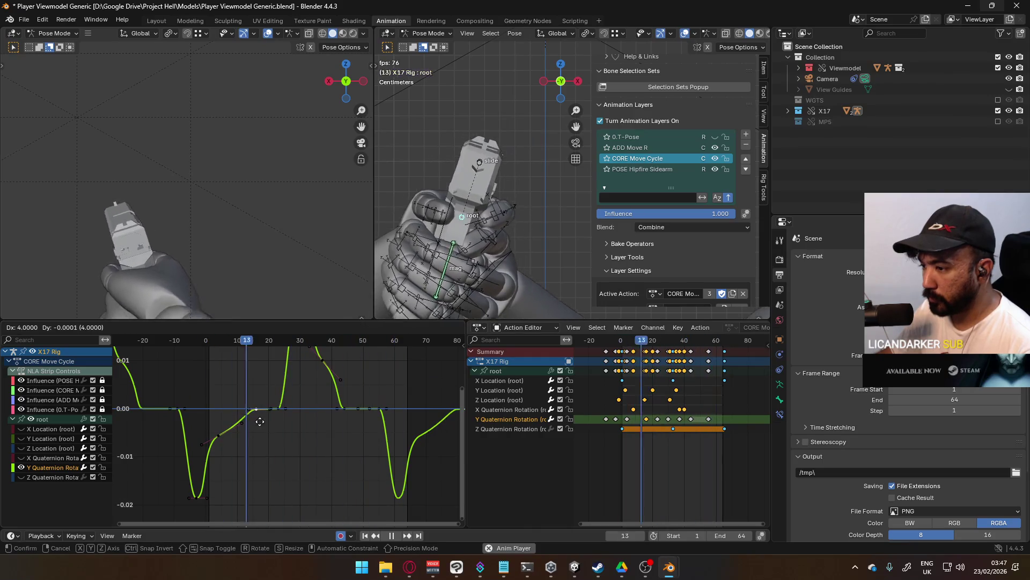
pyautogui.click(263, 422)
pyautogui.moveTo(218, 438); pyautogui.dragTo(228, 434)
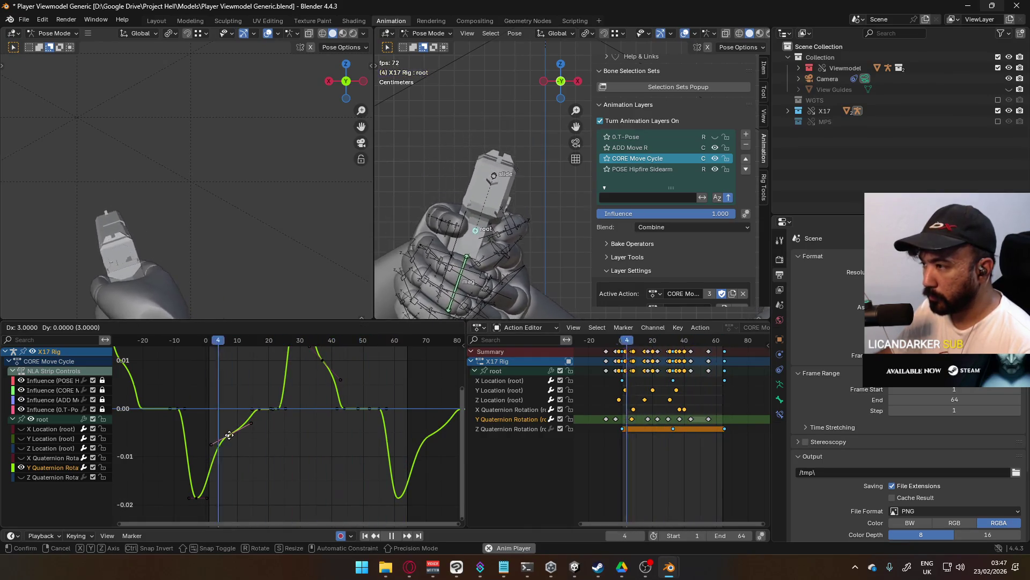
pyautogui.click(229, 435)
# Lower and rotate the keyframe's handle to reshape the trough.
pyautogui.press('g')
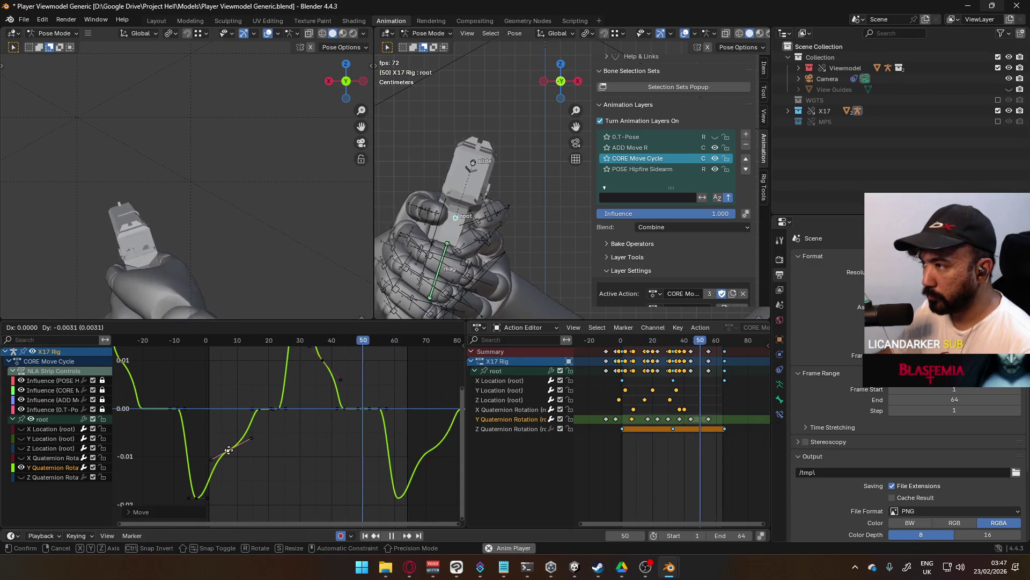
pyautogui.click(228, 450)
pyautogui.press('r')
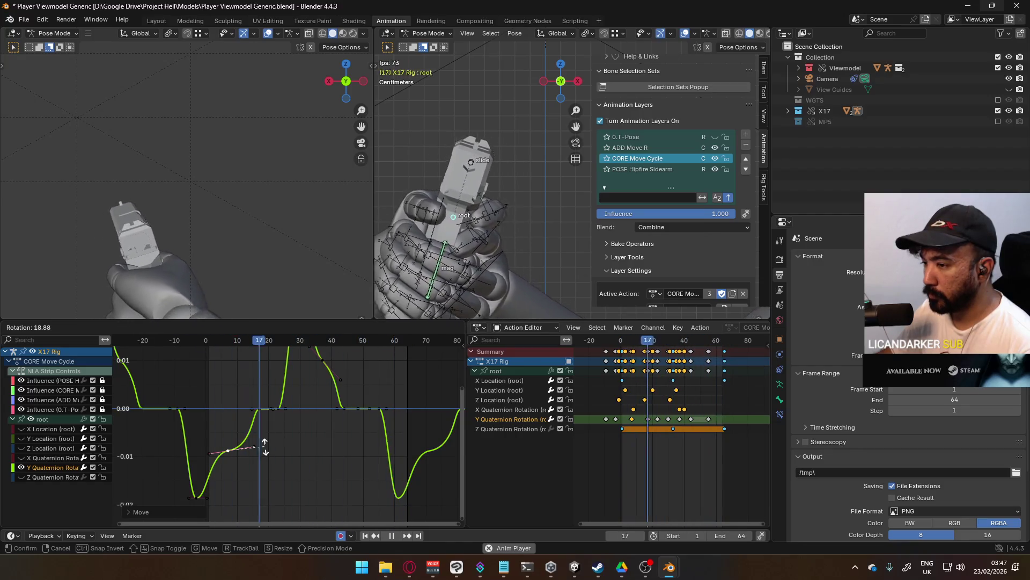
pyautogui.click(264, 446)
pyautogui.moveTo(309, 393); pyautogui.dragTo(315, 439, button='middle')
pyautogui.scroll(-3, 302, 425)
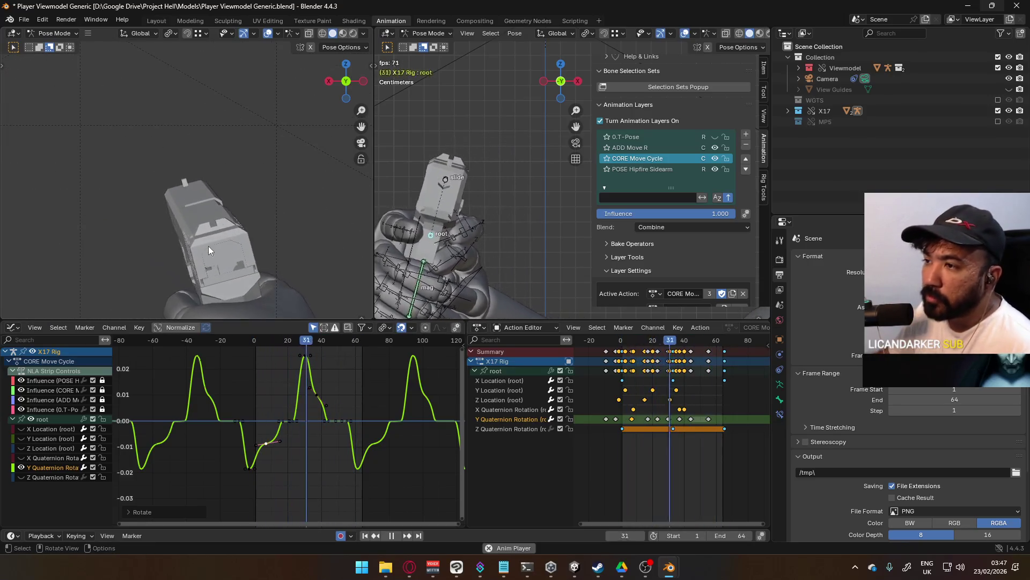
# Drag the low keyframe straight down to deepen the trough, then stop playback.
pyautogui.click(249, 467)
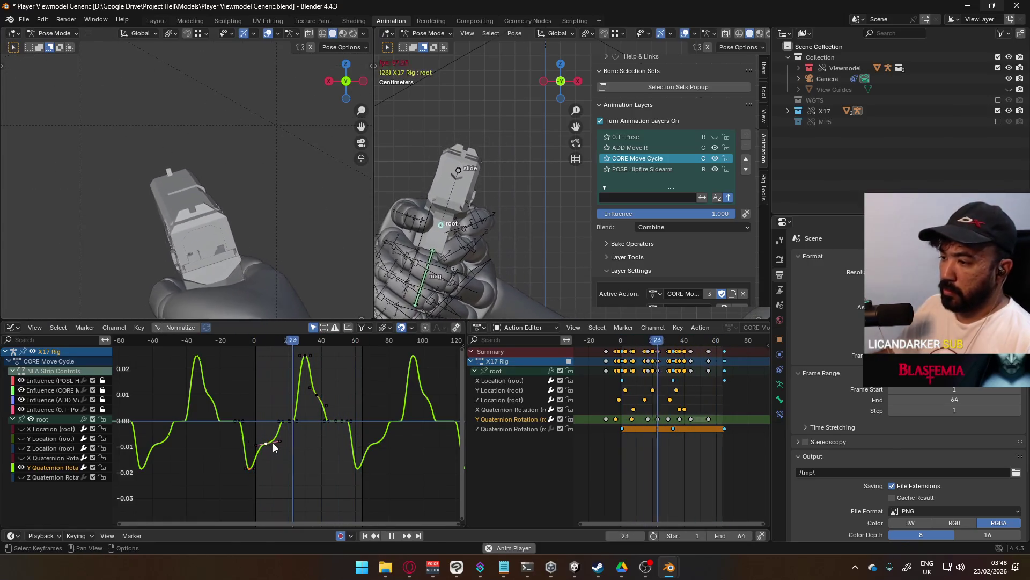
pyautogui.press('g')
pyautogui.press('y')
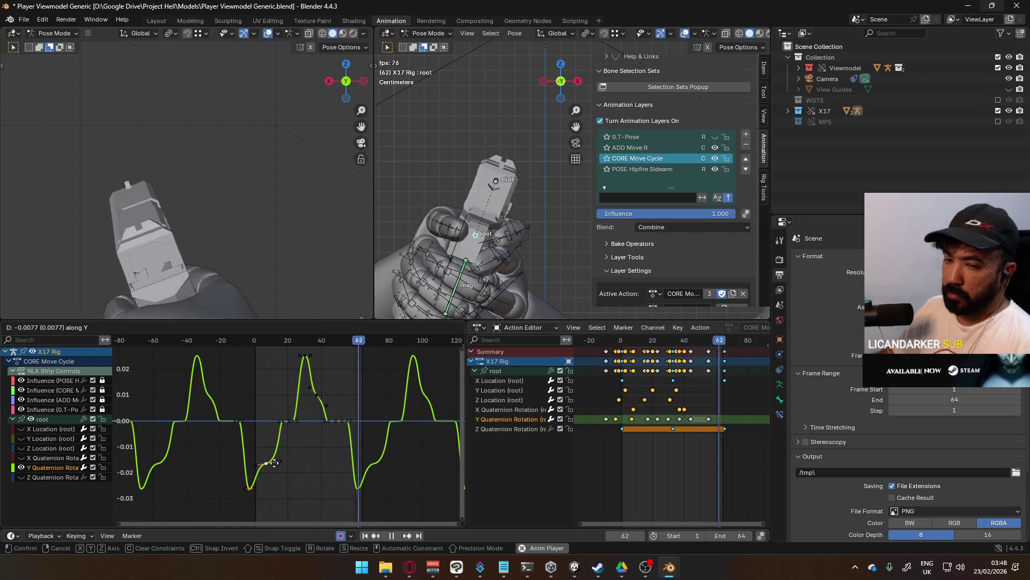
pyautogui.click(274, 463)
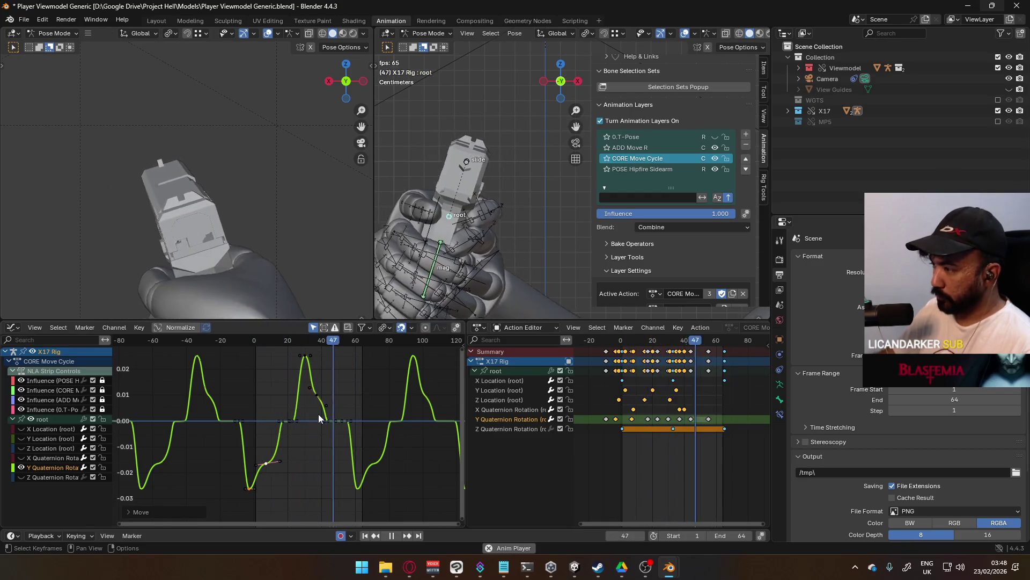
pyautogui.press('Escape')
# Bring the Victor rifle file to the front and turn Animation Layers off.
pyautogui.moveTo(669, 567)
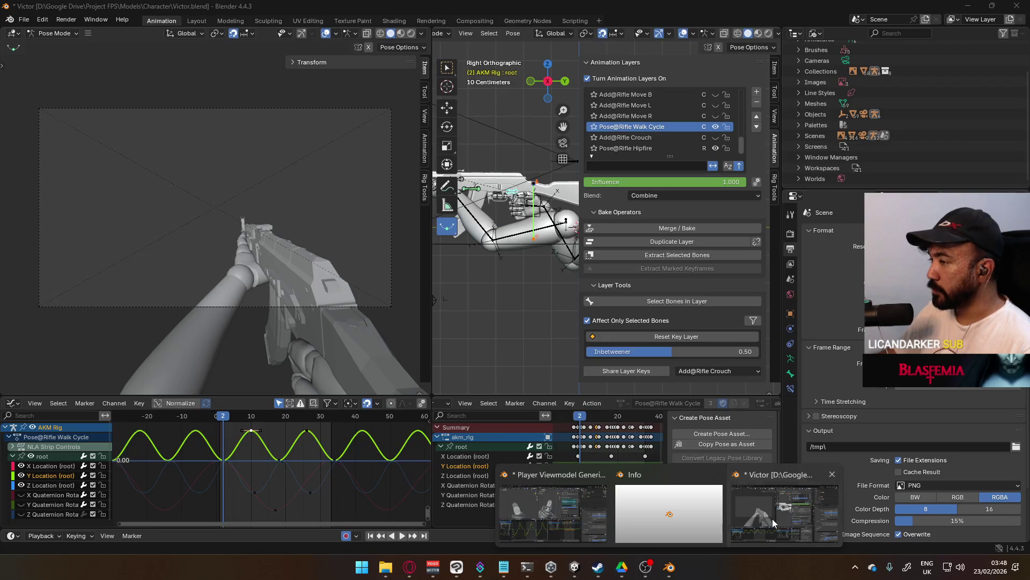
pyautogui.click(773, 516)
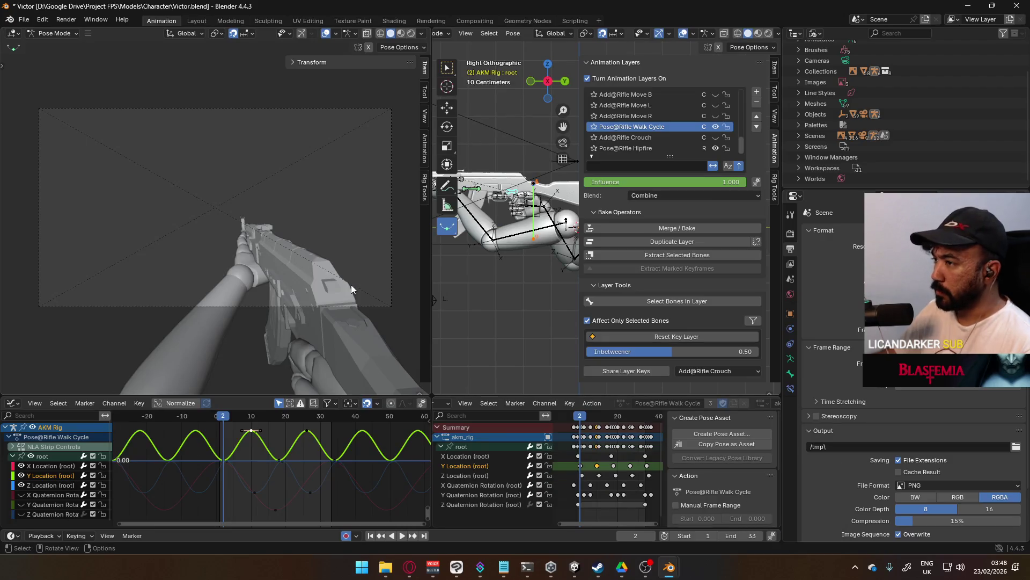
pyautogui.click(602, 80)
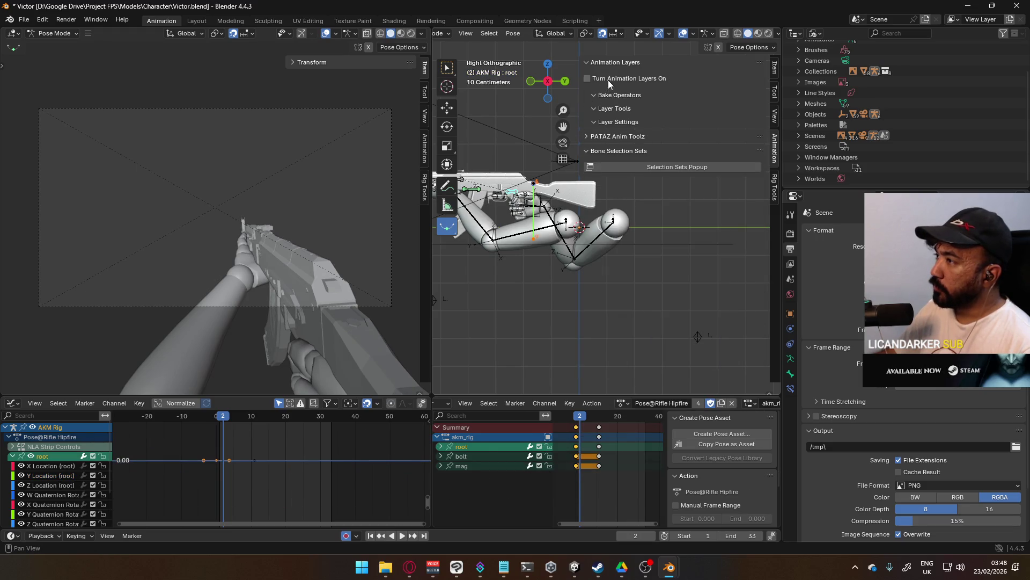
pyautogui.click(608, 84)
pyautogui.click(741, 118)
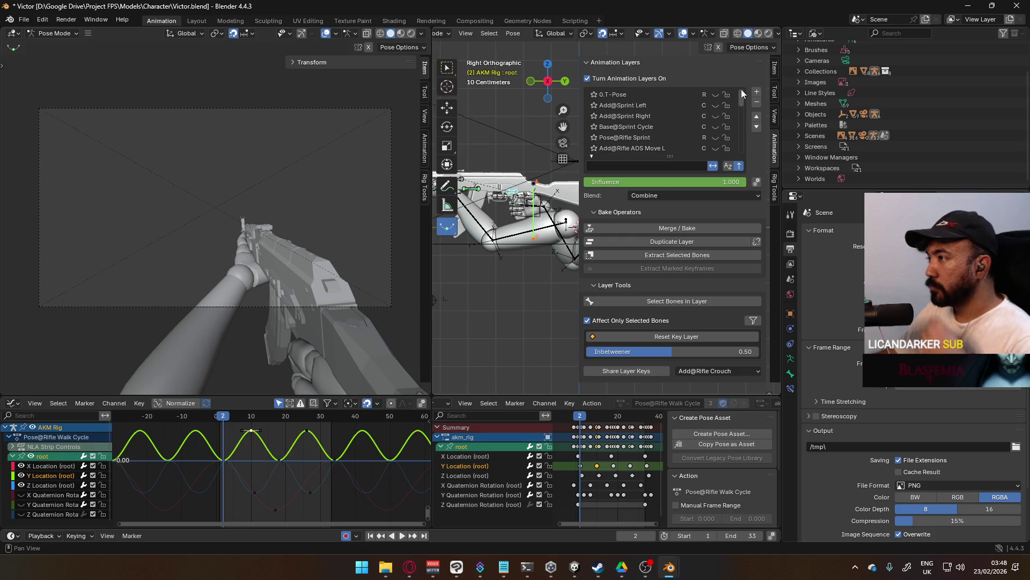
pyautogui.click(619, 79)
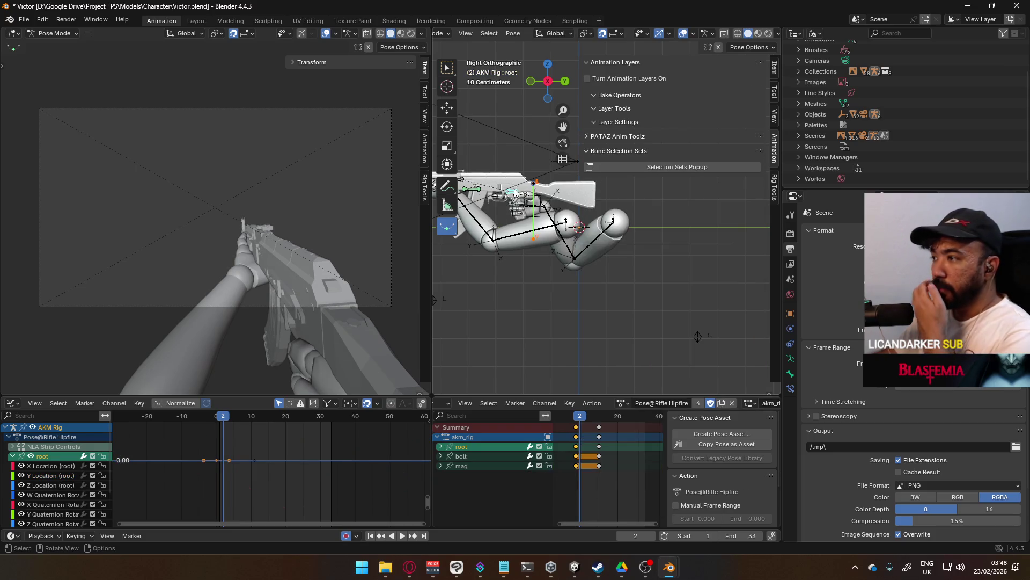
# In Object Mode, assign the AKM@Reload Single action to the Viewmodel Rig.
pyautogui.click(542, 207)
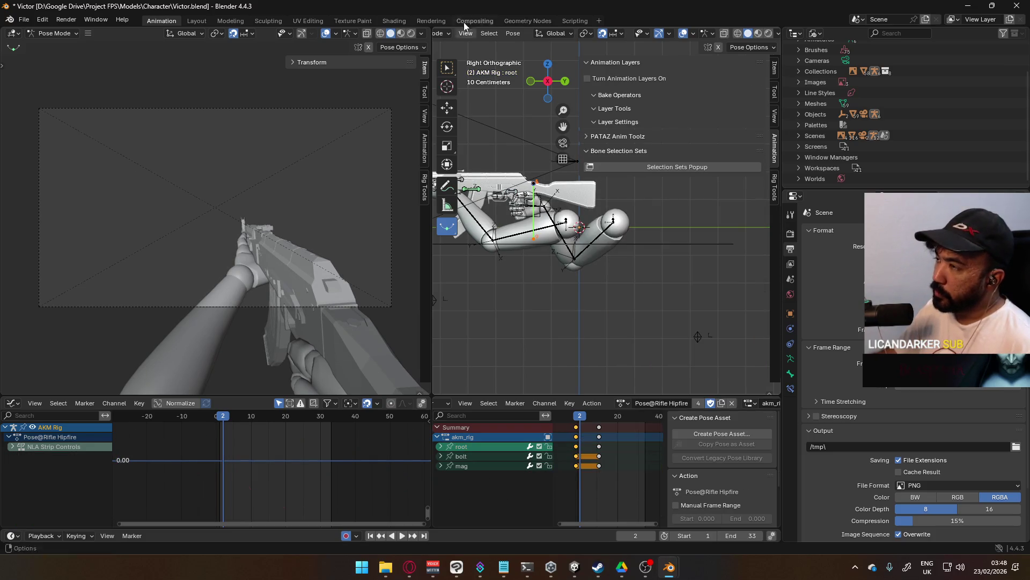
pyautogui.click(441, 33)
pyautogui.click(430, 41)
pyautogui.click(543, 207)
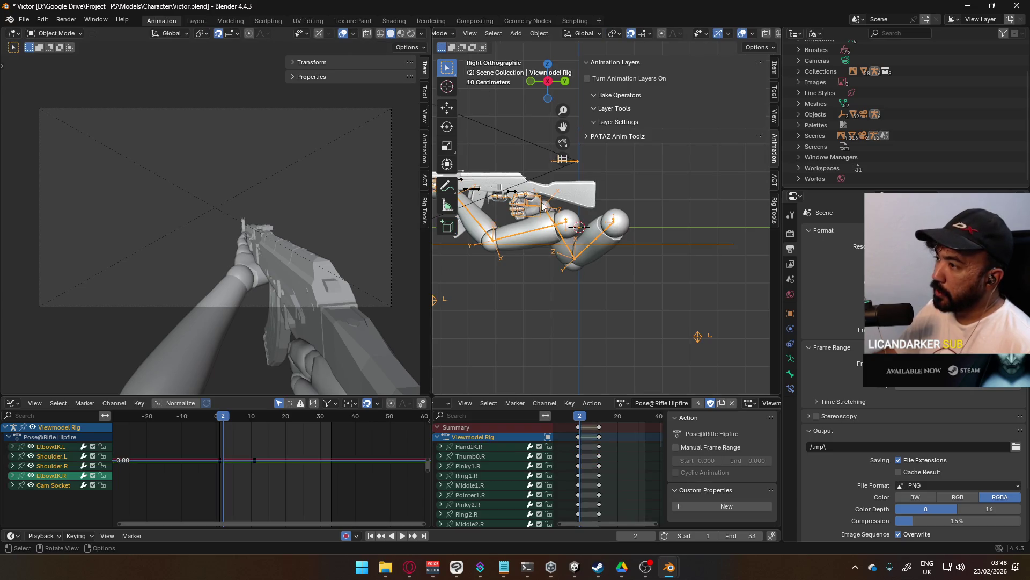
pyautogui.click(623, 403)
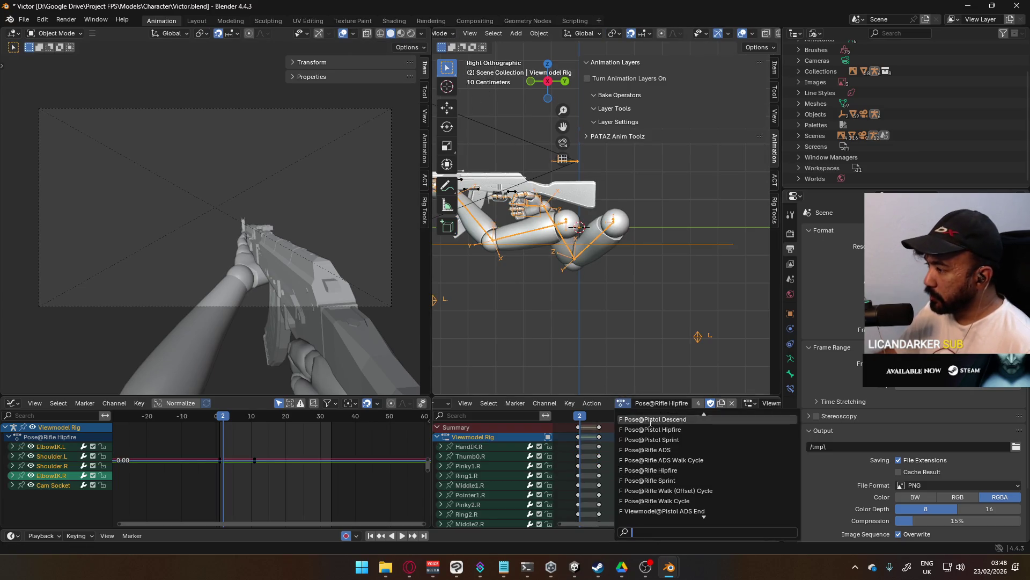
pyautogui.scroll(-20, 713, 463)
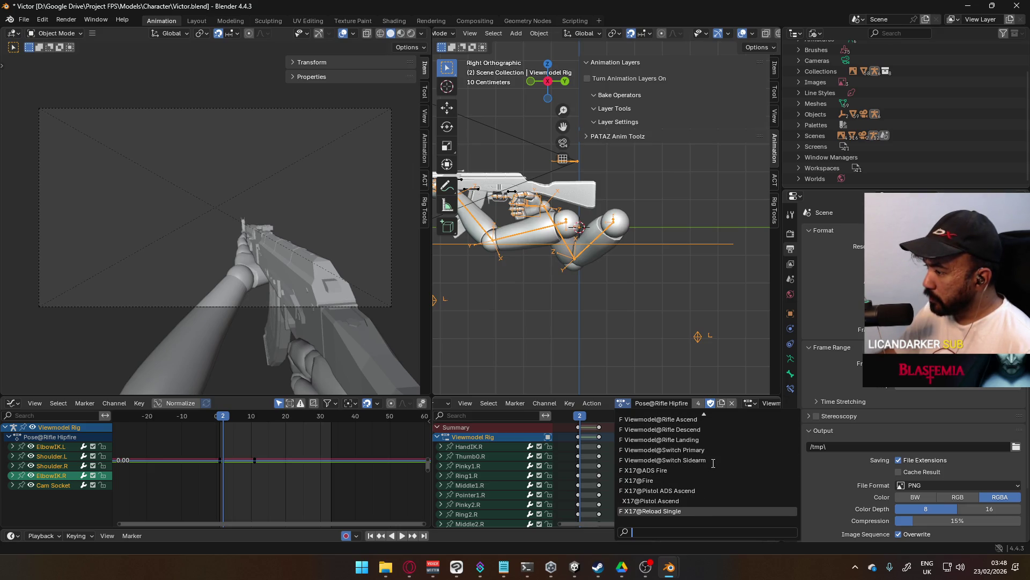
pyautogui.scroll(20, 713, 463)
pyautogui.scroll(7, 713, 462)
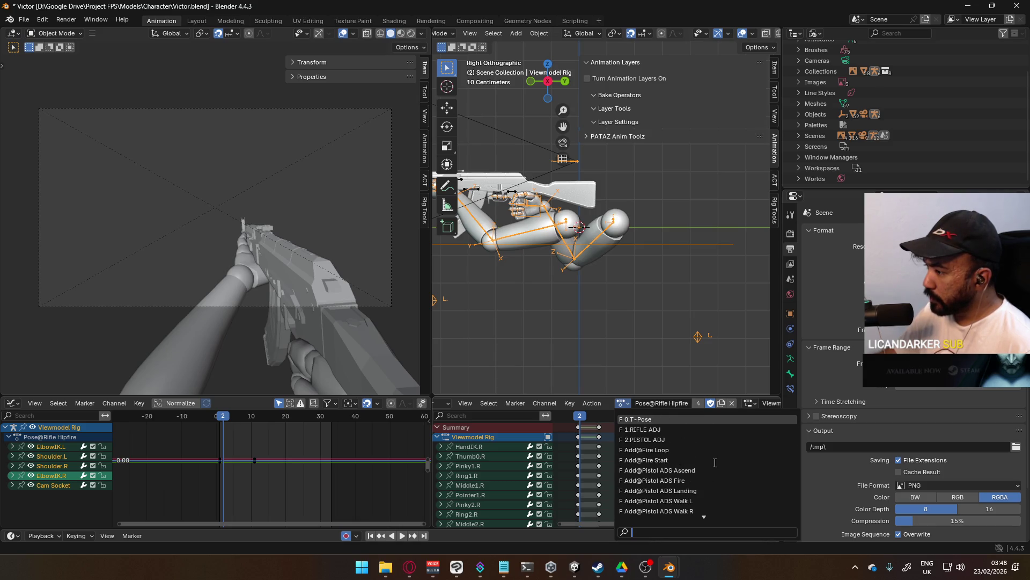
pyautogui.scroll(-5, 714, 463)
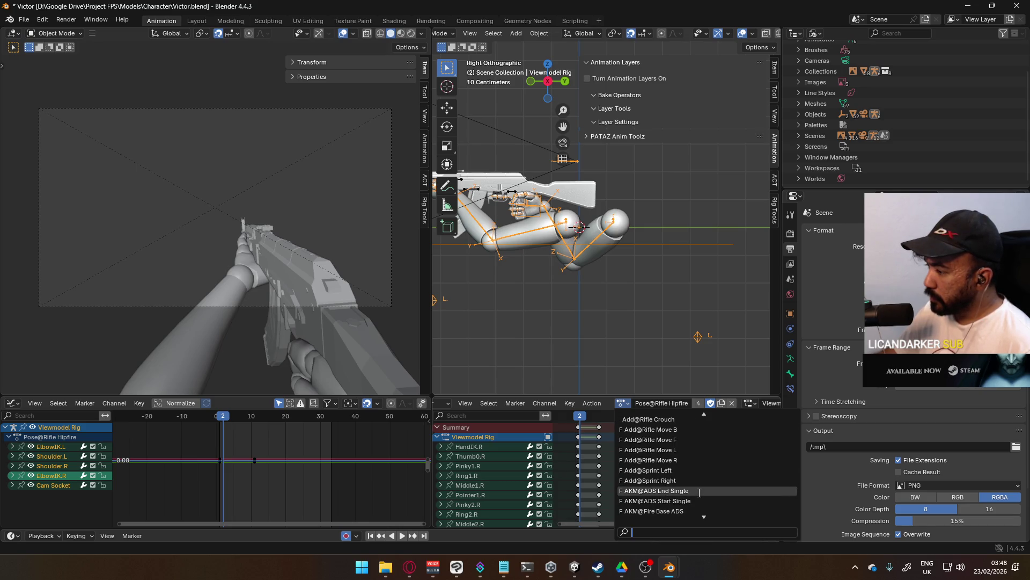
pyautogui.click(698, 501)
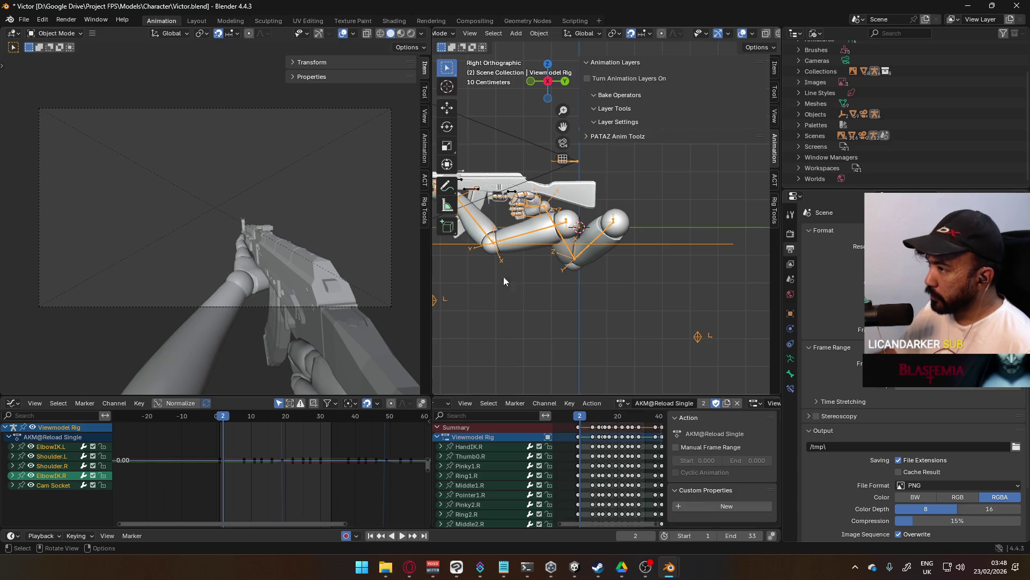
# Assign AKM@Reload Single to the AKM Rig, play it, and set the frame back to 14.
pyautogui.click(506, 195)
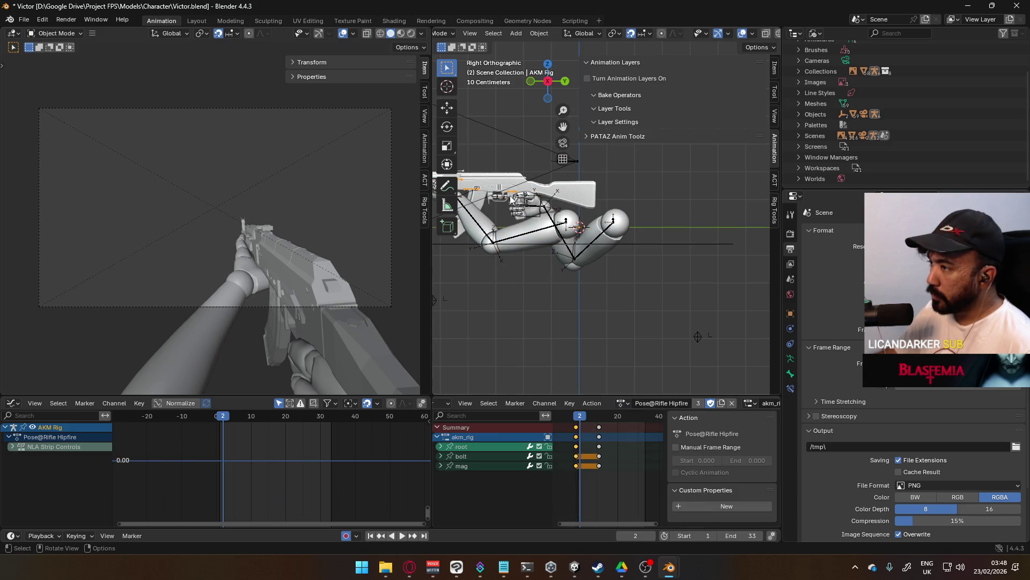
pyautogui.click(623, 405)
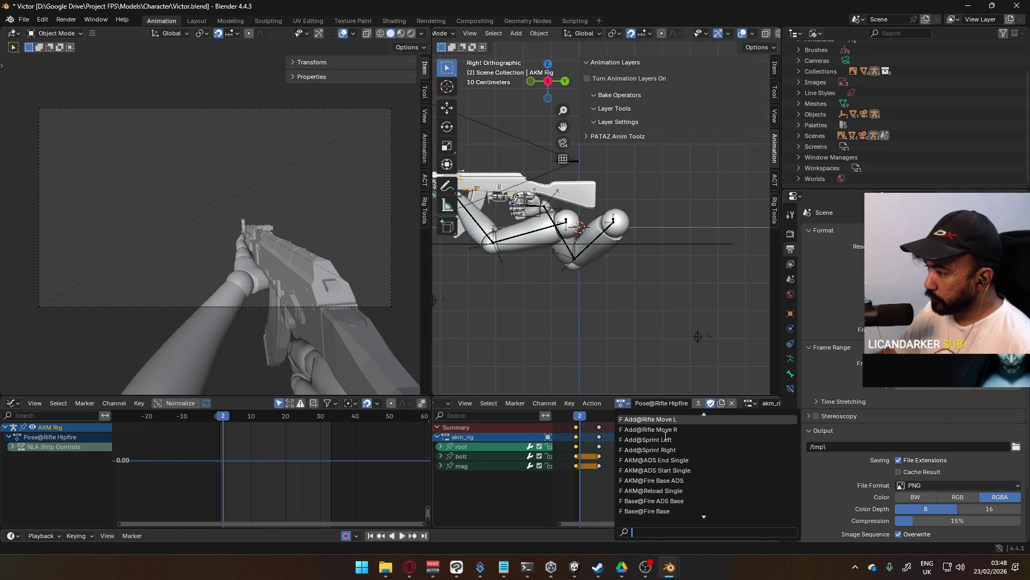
pyautogui.click(658, 491)
pyautogui.press('space')
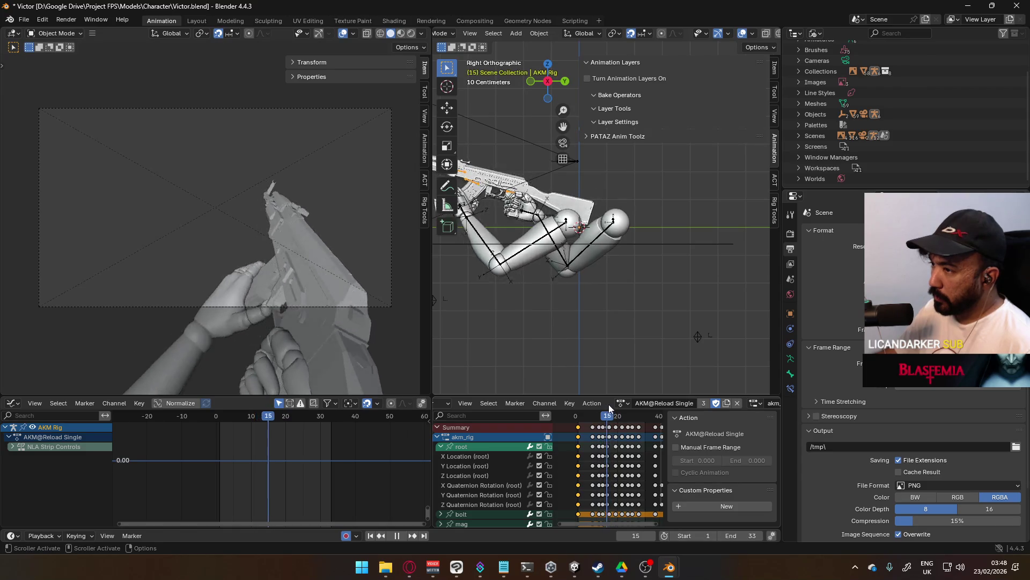
pyautogui.moveTo(620, 405); pyautogui.dragTo(605, 408)
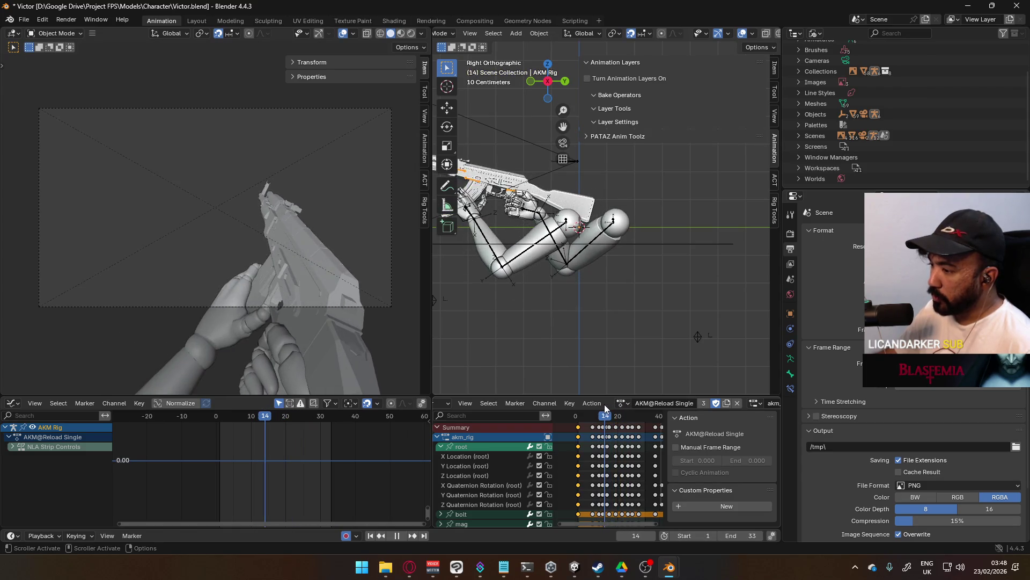
# Select the root's Y Quaternion Rotation channel, enter Pose Mode, and scrub through the reload.
pyautogui.keyDown('ctrl'); pyautogui.scroll(-5, 591, 463); pyautogui.keyUp('ctrl')
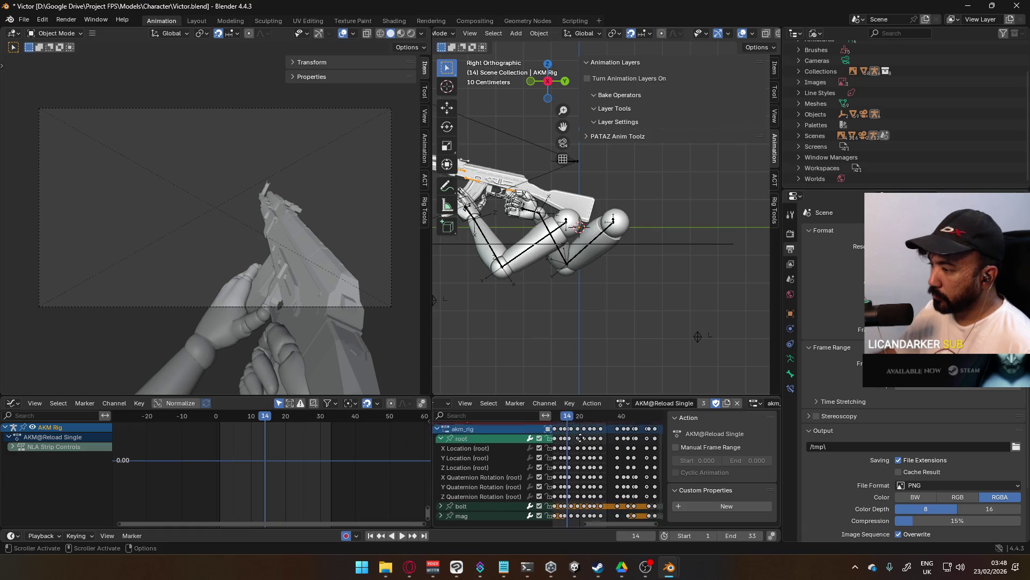
pyautogui.click(481, 497)
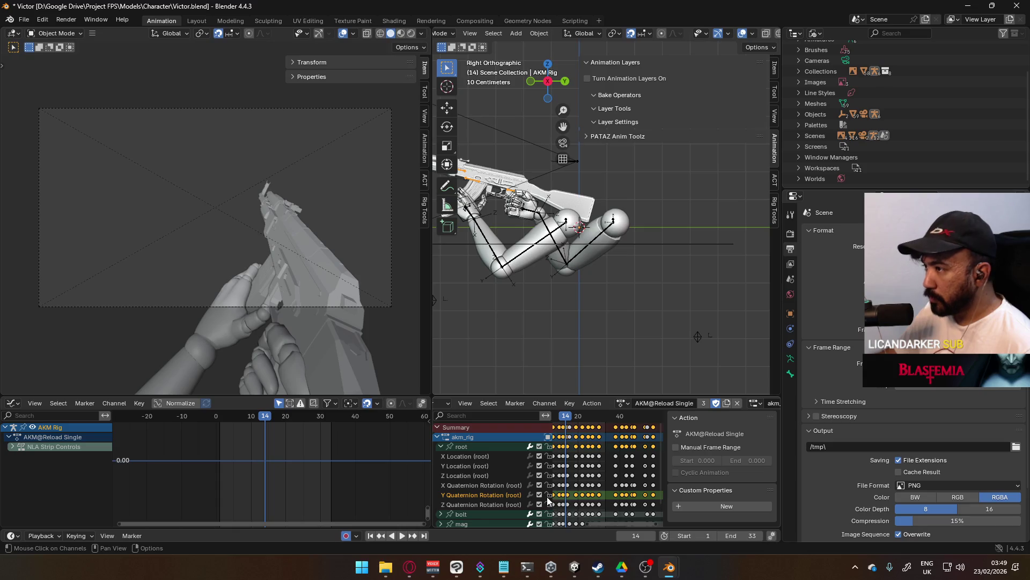
pyautogui.click(448, 35)
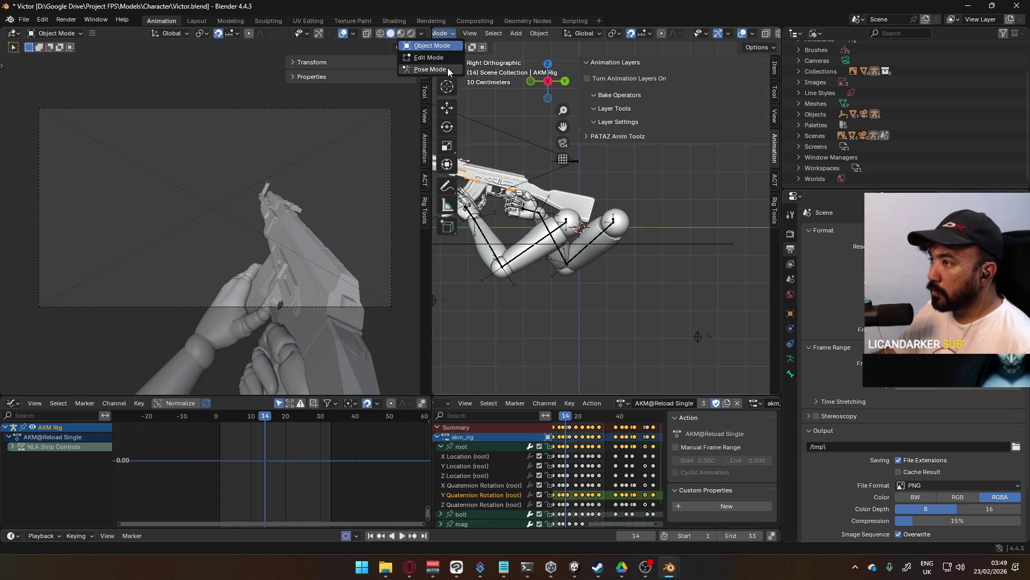
pyautogui.click(435, 63)
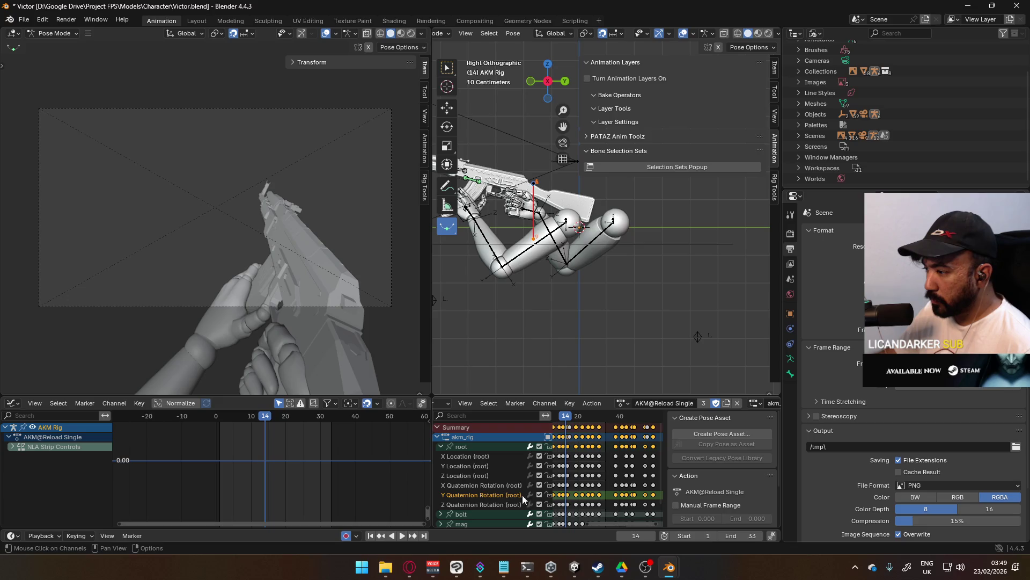
pyautogui.moveTo(569, 420); pyautogui.dragTo(647, 409)
pyautogui.scroll(-6, 330, 478)
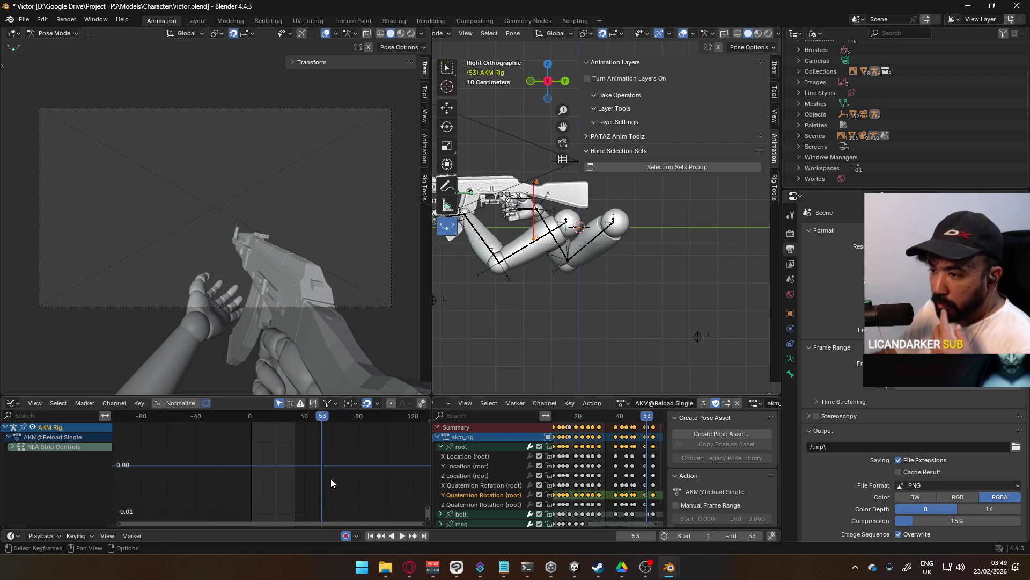
# Expand the NLA influence and root channels and frame the root's Y Quaternion Rotation curve.
pyautogui.press('Home')
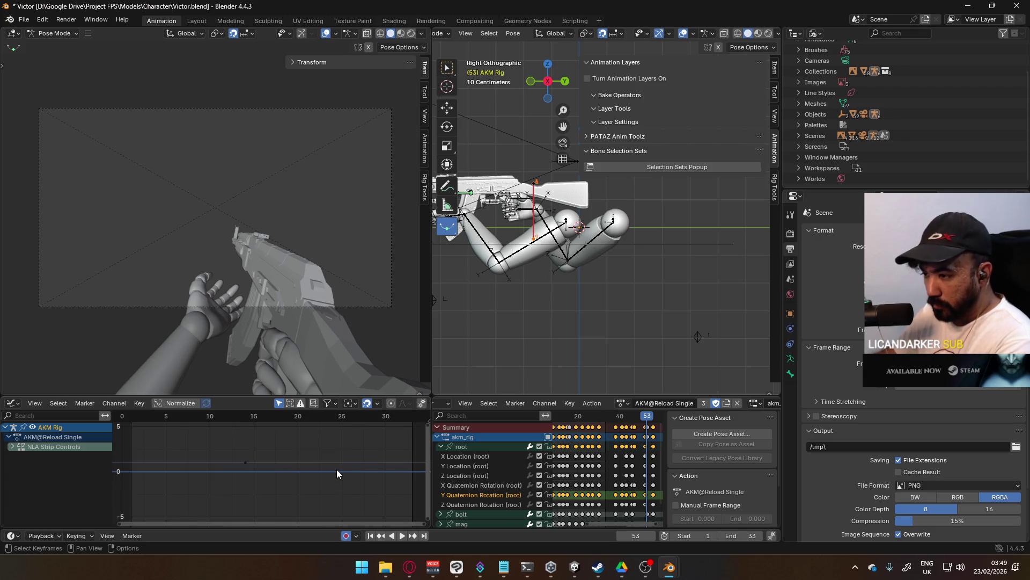
pyautogui.click(13, 446)
pyautogui.scroll(-5, 65, 460)
pyautogui.scroll(5, 68, 472)
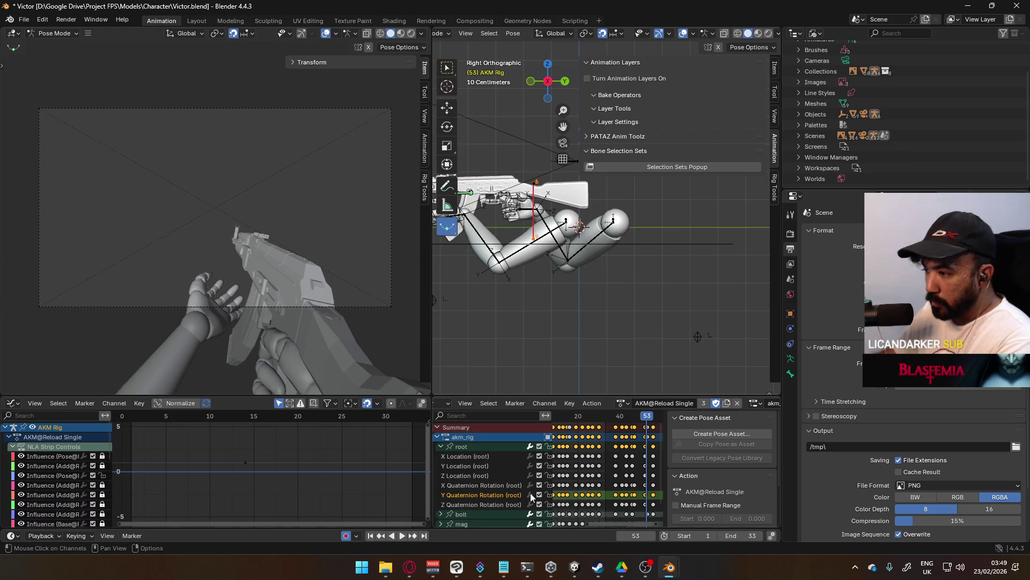
pyautogui.click(475, 449)
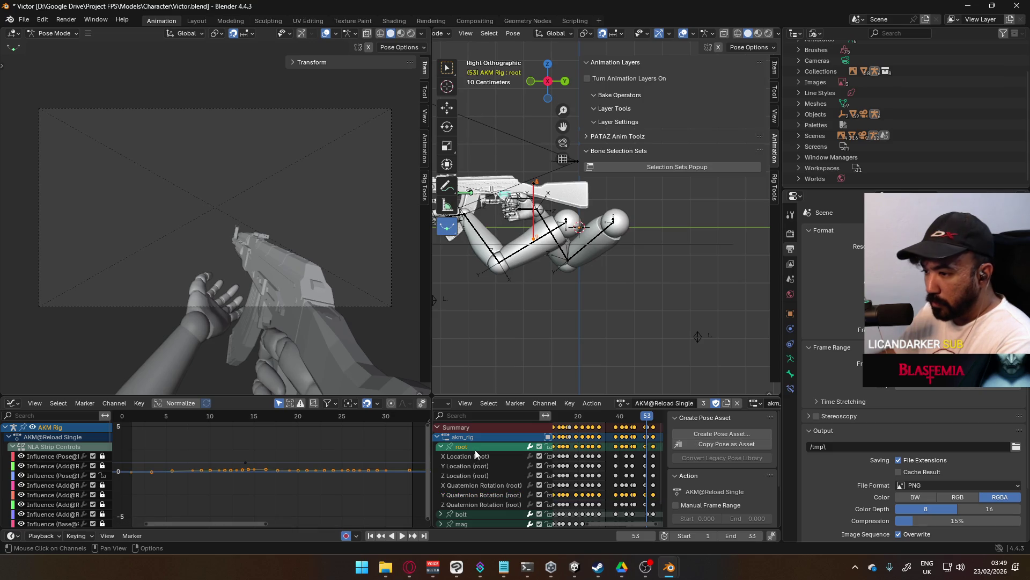
pyautogui.click(492, 496)
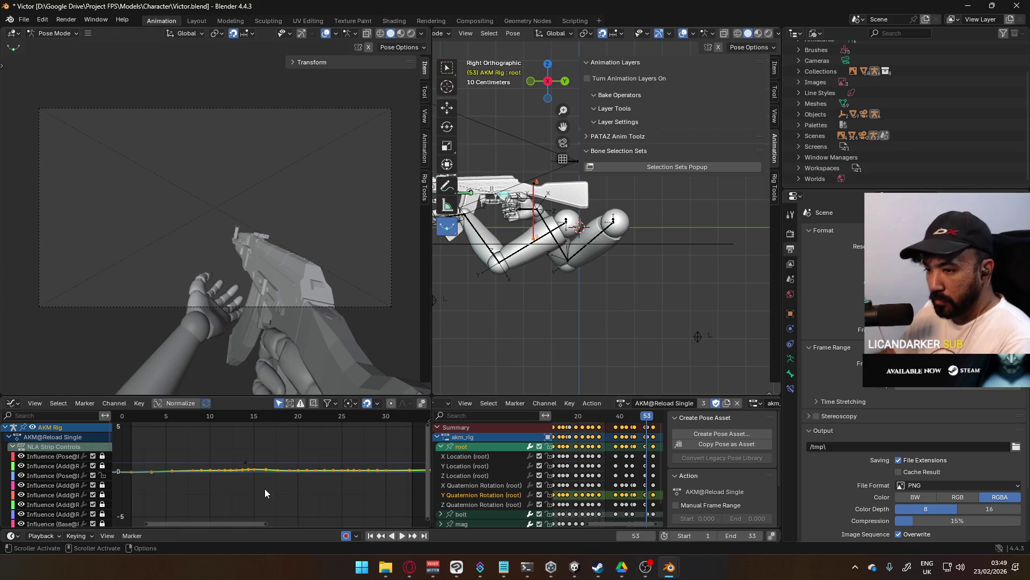
pyautogui.press('Home')
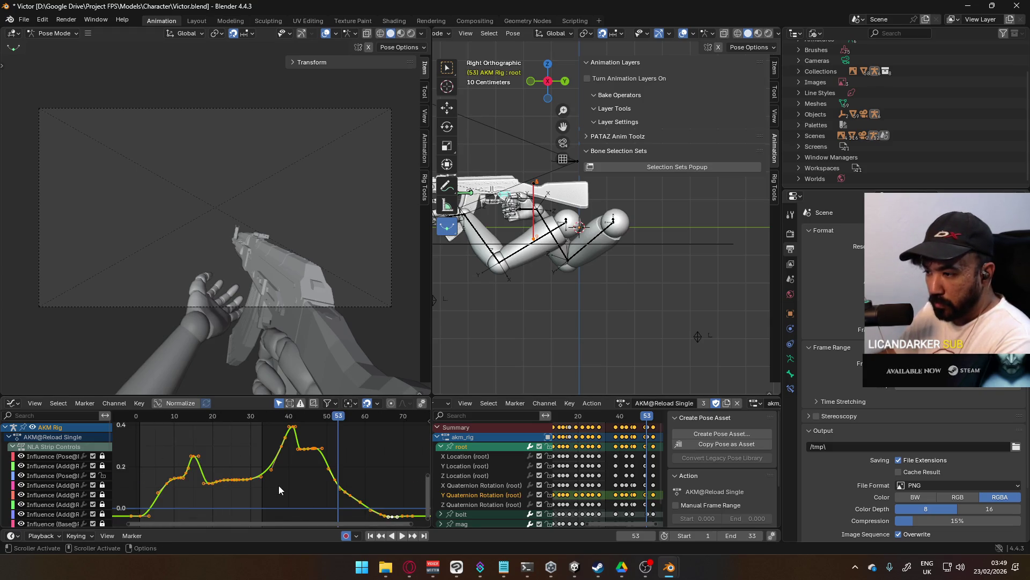
pyautogui.scroll(5, 288, 481)
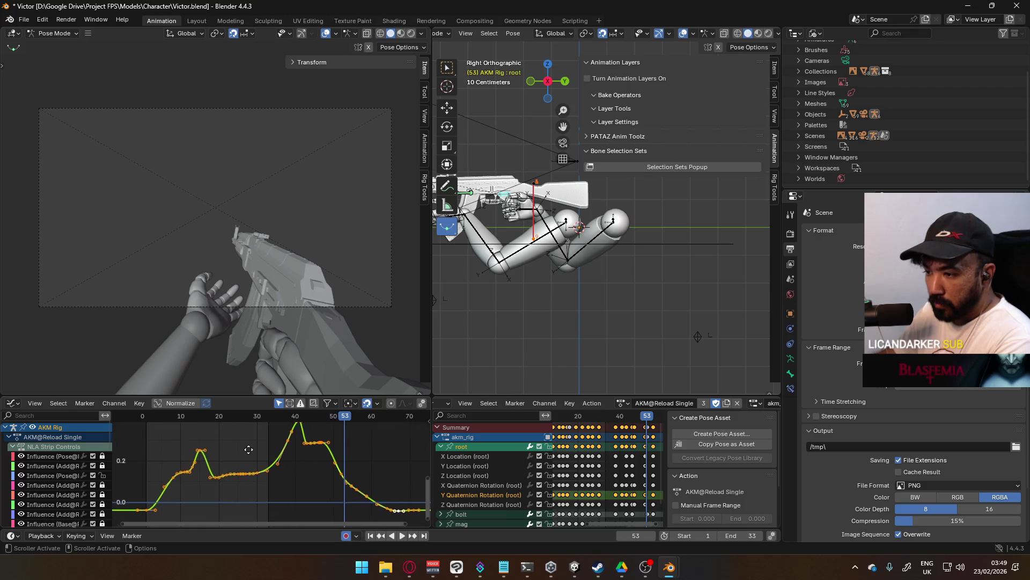
pyautogui.moveTo(248, 460); pyautogui.dragTo(286, 452, button='middle')
pyautogui.scroll(-5, 85, 483)
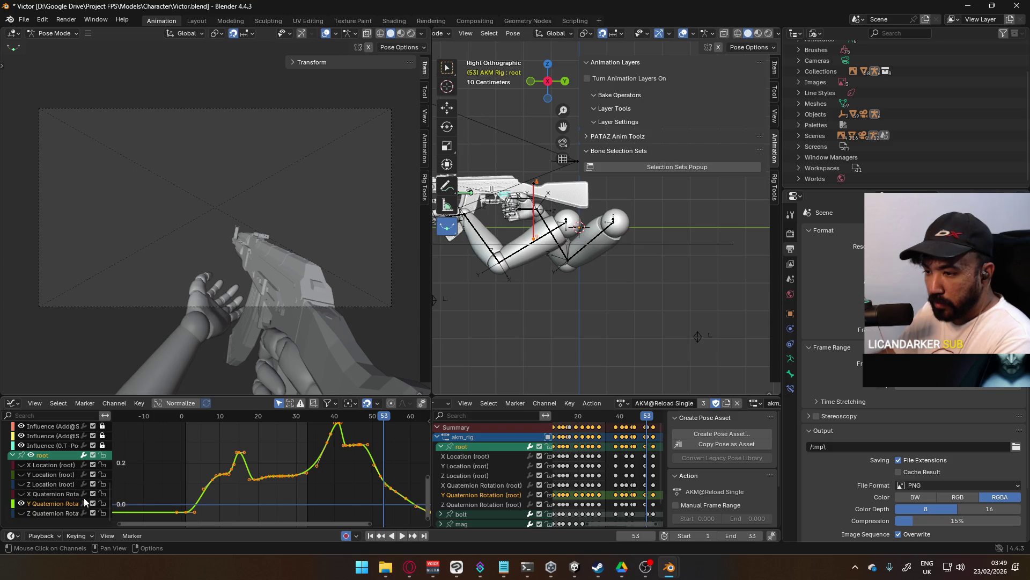
# Unmute the Z Quaternion Rotation channel, preview playback, and extend the end frame to 72.
pyautogui.click(93, 513)
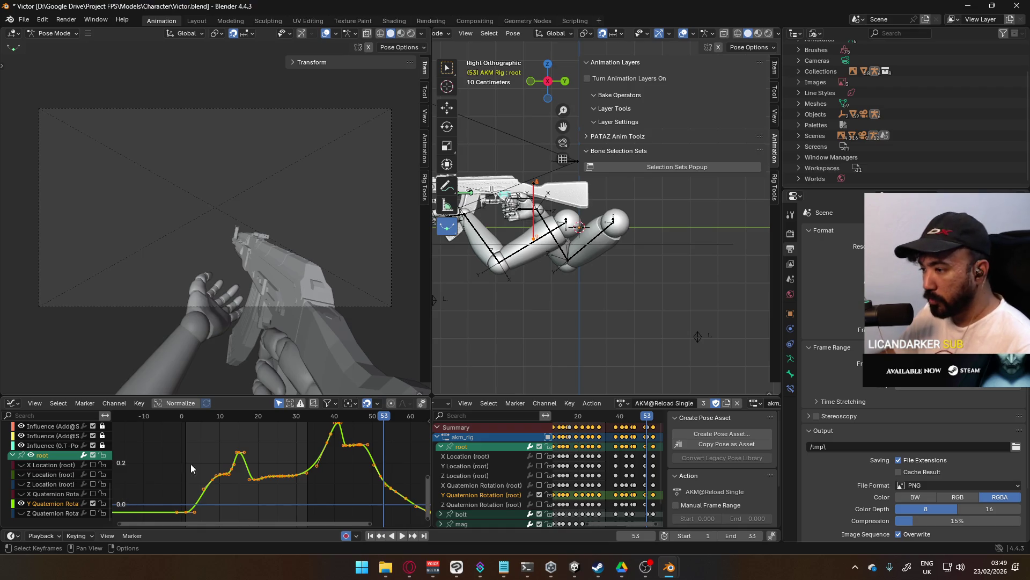
pyautogui.press('space')
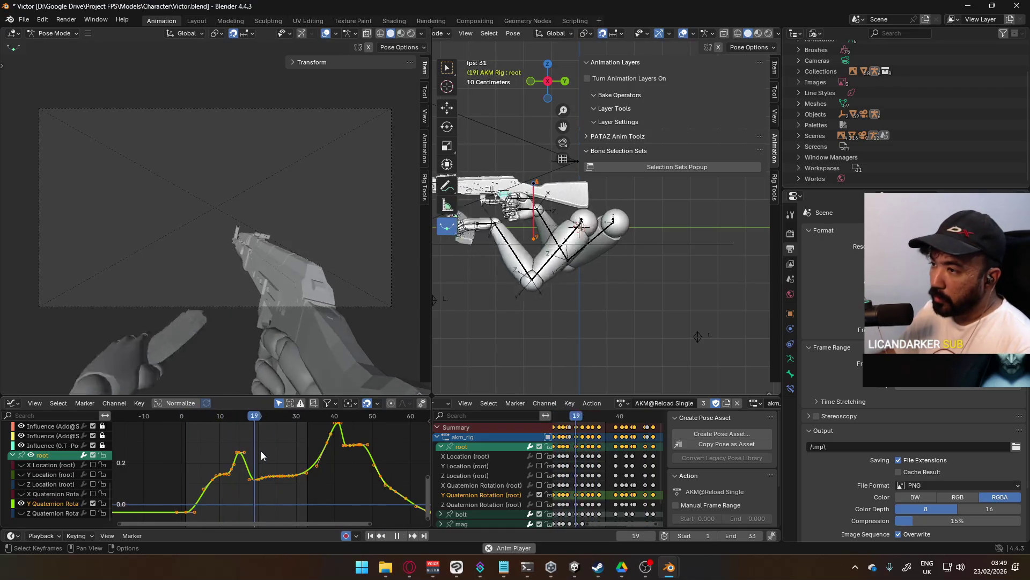
pyautogui.press('space')
pyautogui.moveTo(750, 535); pyautogui.dragTo(778, 535)
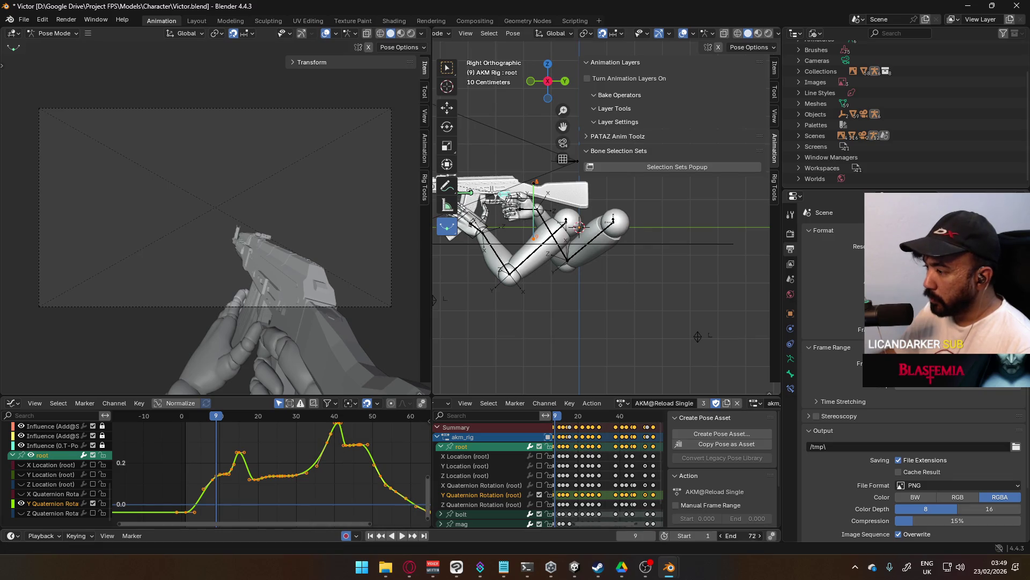
pyautogui.scroll(-5, 345, 442)
pyautogui.moveTo(245, 416)
pyautogui.mouseDown()
pyautogui.moveTo(326, 418)
pyautogui.moveTo(254, 417)
pyautogui.mouseUp()
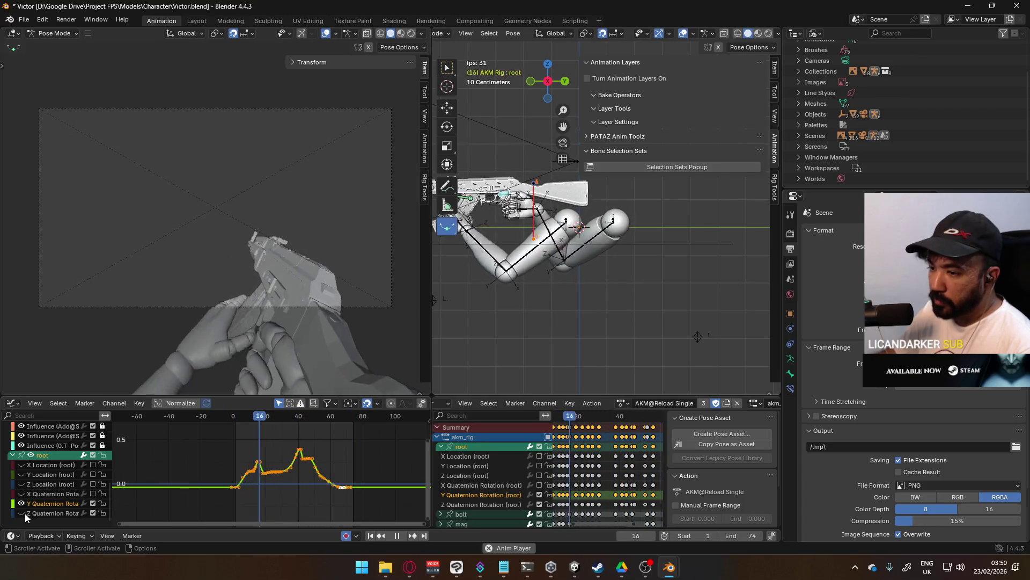
# Scrub and replay the animation between frames 18 and 29 to review the motion.
pyautogui.scroll(2, 253, 483)
pyautogui.scroll(2, 269, 485)
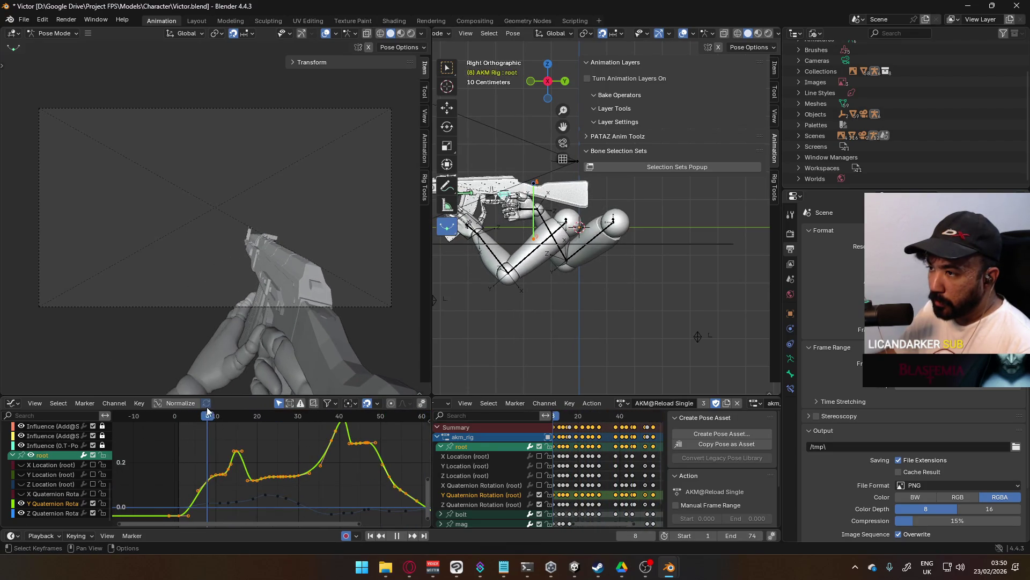
pyautogui.moveTo(213, 410); pyautogui.dragTo(348, 397)
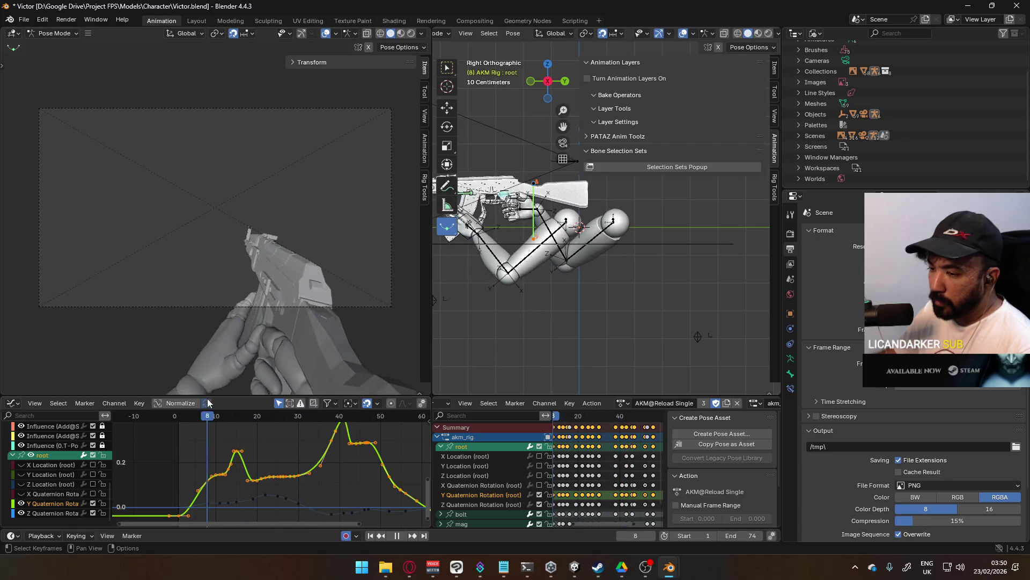
pyautogui.press('Escape')
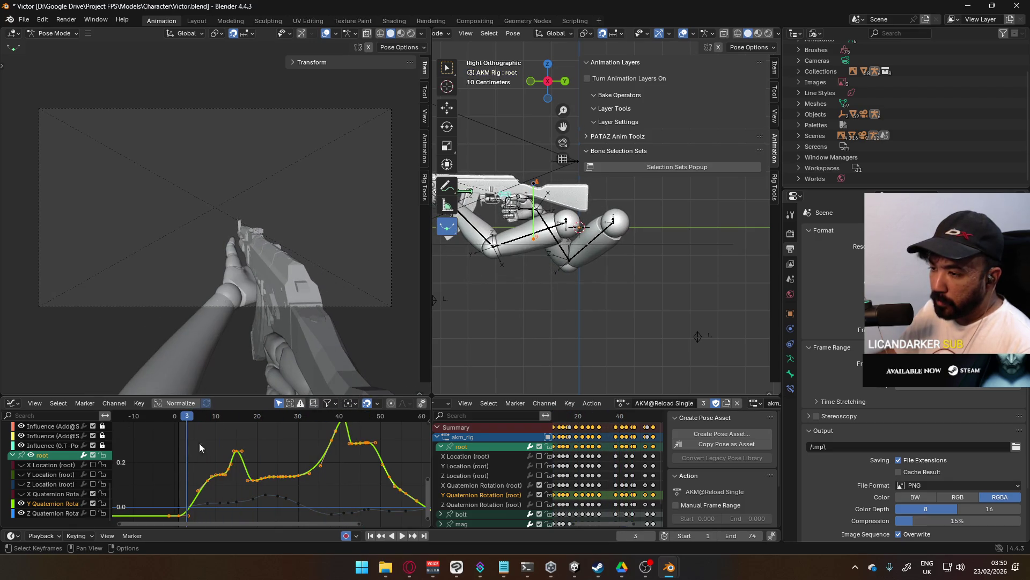
pyautogui.press('space')
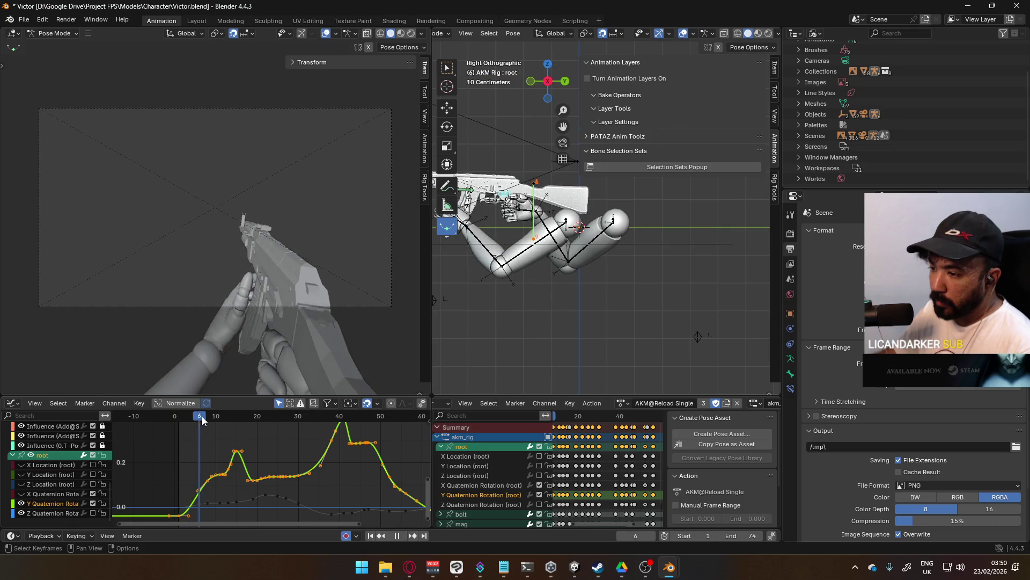
pyautogui.moveTo(217, 419)
pyautogui.mouseDown()
pyautogui.moveTo(400, 413)
pyautogui.moveTo(188, 425)
pyautogui.moveTo(318, 427)
pyautogui.moveTo(270, 434)
pyautogui.moveTo(288, 440)
pyautogui.moveTo(232, 429)
pyautogui.mouseUp()
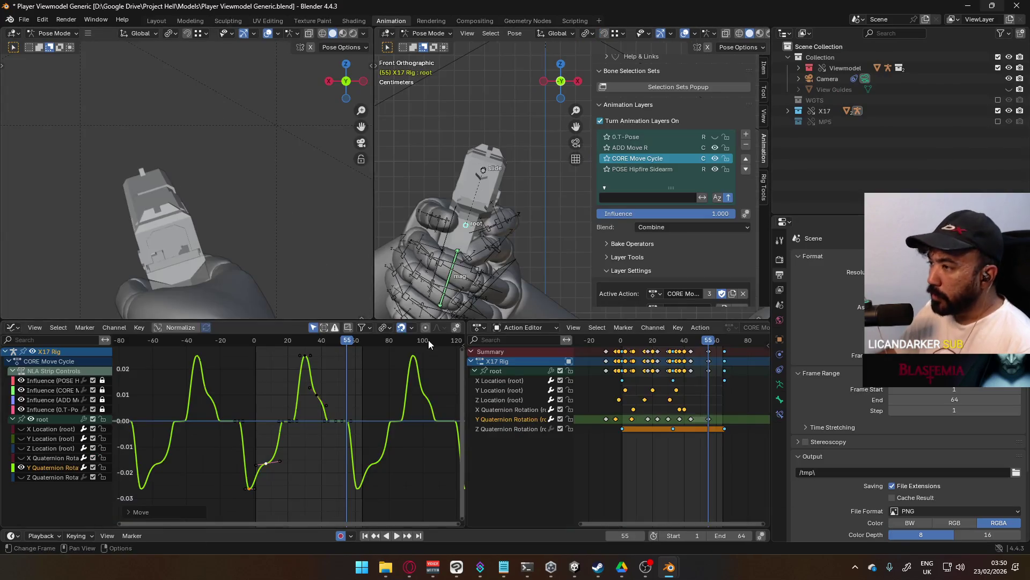
# Drag the selected peak keyframes down to the 0.00 line and scrub back to frame 0.
pyautogui.moveTo(285, 341)
pyautogui.mouseDown()
pyautogui.moveTo(250, 354)
pyautogui.moveTo(300, 355)
pyautogui.moveTo(217, 377)
pyautogui.moveTo(256, 376)
pyautogui.mouseUp()
pyautogui.scroll(5, 349, 425)
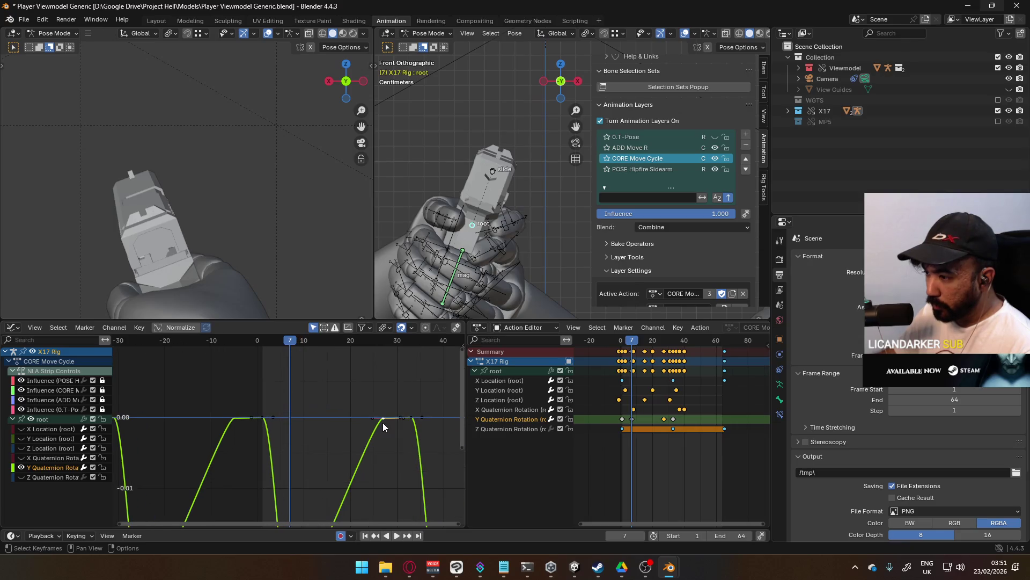
pyautogui.press('g')
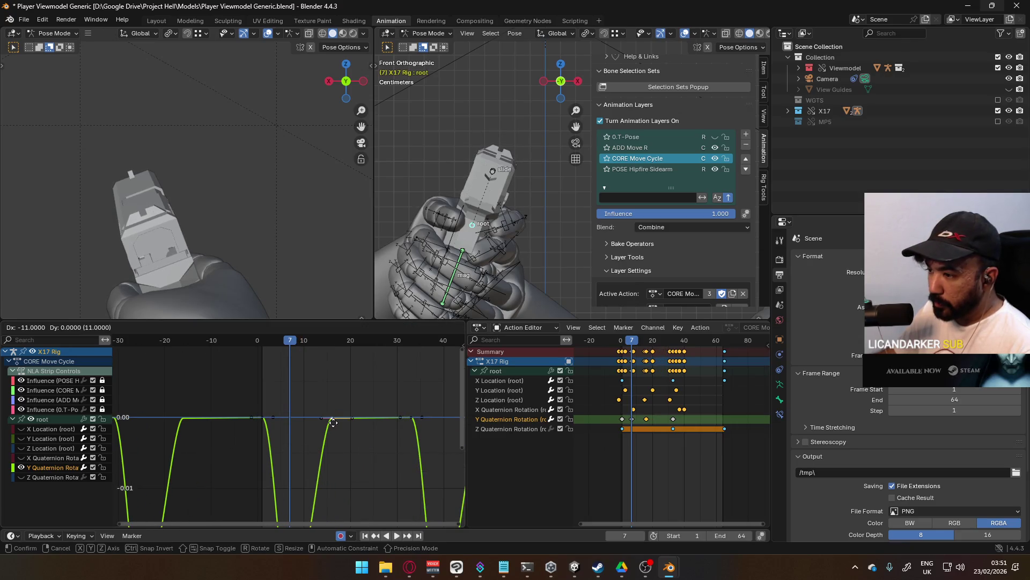
pyautogui.click(333, 423)
pyautogui.scroll(-4, 334, 425)
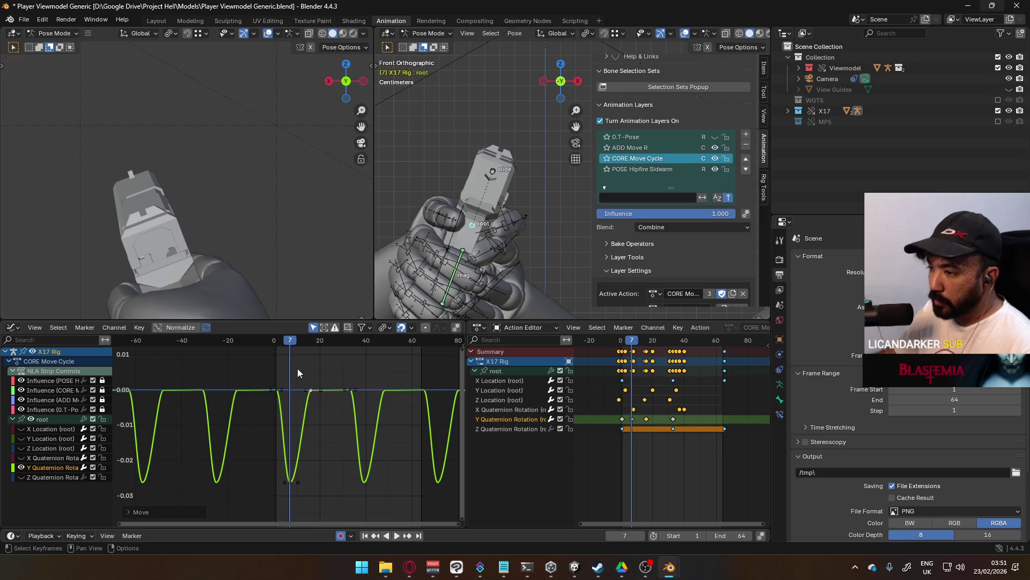
pyautogui.moveTo(289, 344)
pyautogui.mouseDown()
pyautogui.moveTo(246, 358)
pyautogui.moveTo(295, 355)
pyautogui.moveTo(263, 355)
pyautogui.moveTo(277, 355)
pyautogui.moveTo(310, 512)
pyautogui.mouseUp()
pyautogui.scroll(2, 294, 382)
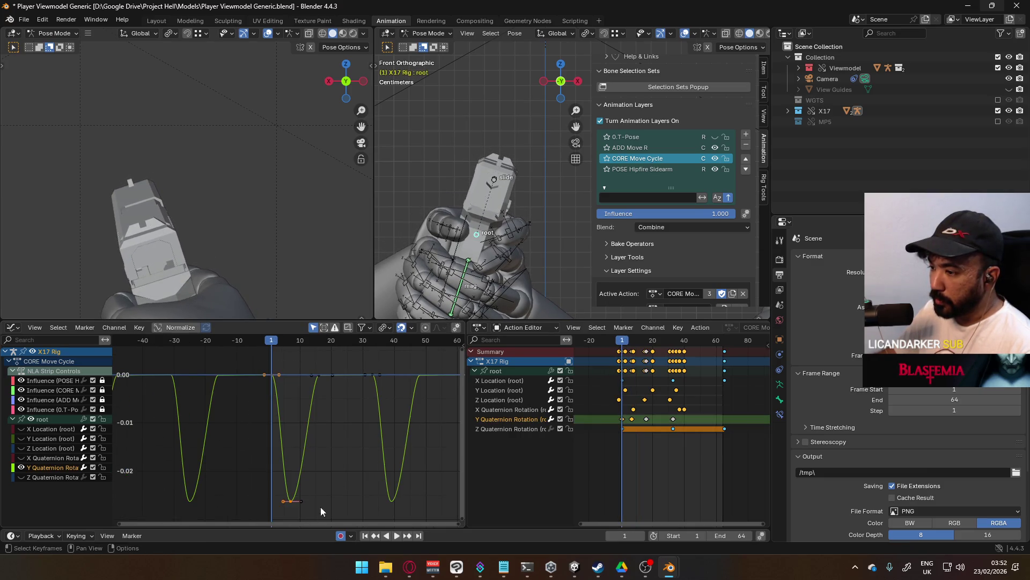
# Nudge the selected root Y rotation keys slightly left twice and play back the motion.
pyautogui.press('g')
pyautogui.click(340, 490)
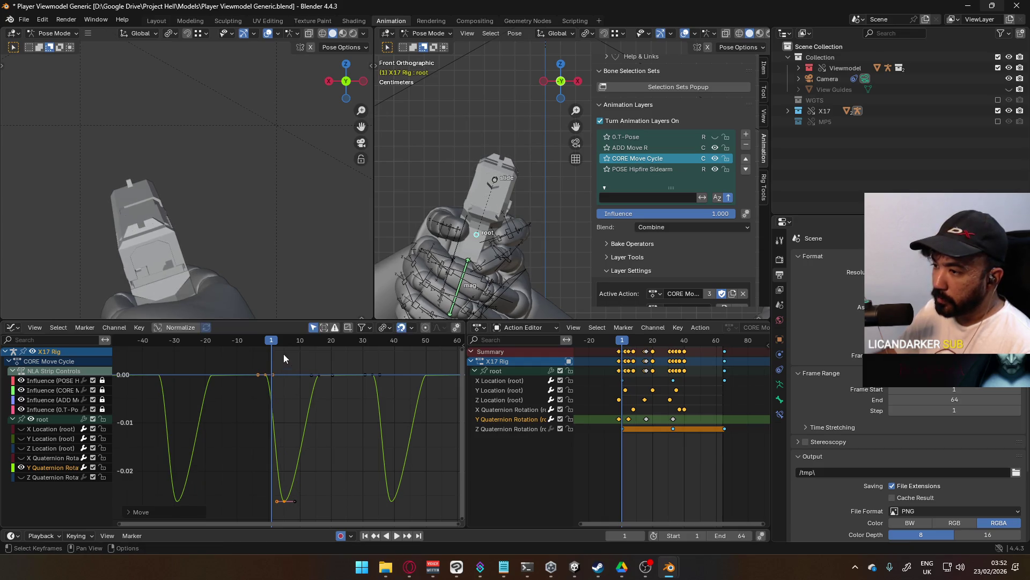
pyautogui.moveTo(265, 344)
pyautogui.mouseDown()
pyautogui.moveTo(249, 346)
pyautogui.moveTo(305, 349)
pyautogui.moveTo(249, 345)
pyautogui.moveTo(307, 343)
pyautogui.moveTo(233, 347)
pyautogui.moveTo(288, 344)
pyautogui.moveTo(259, 355)
pyautogui.mouseUp()
pyautogui.press('g')
pyautogui.click(330, 382)
pyautogui.press('space')
# Move the selected keys 6 frames earlier, scrubbing to check the timing.
pyautogui.press('g')
pyautogui.click(271, 354)
pyautogui.press('space')
pyautogui.moveTo(283, 343)
pyautogui.mouseDown()
pyautogui.moveTo(307, 343)
pyautogui.moveTo(207, 346)
pyautogui.moveTo(319, 343)
pyautogui.mouseUp()
pyautogui.click(319, 376)
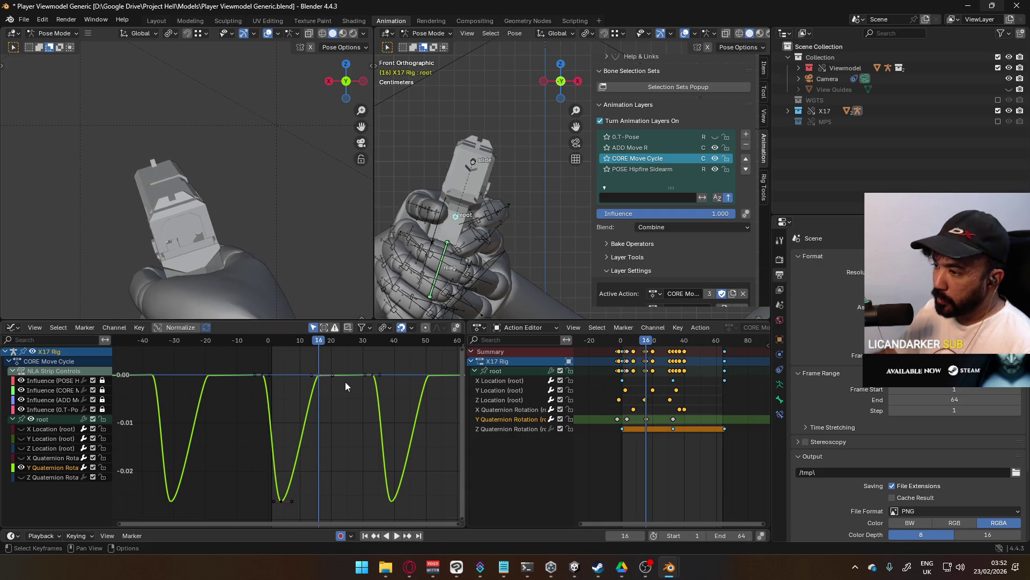
pyautogui.press('g')
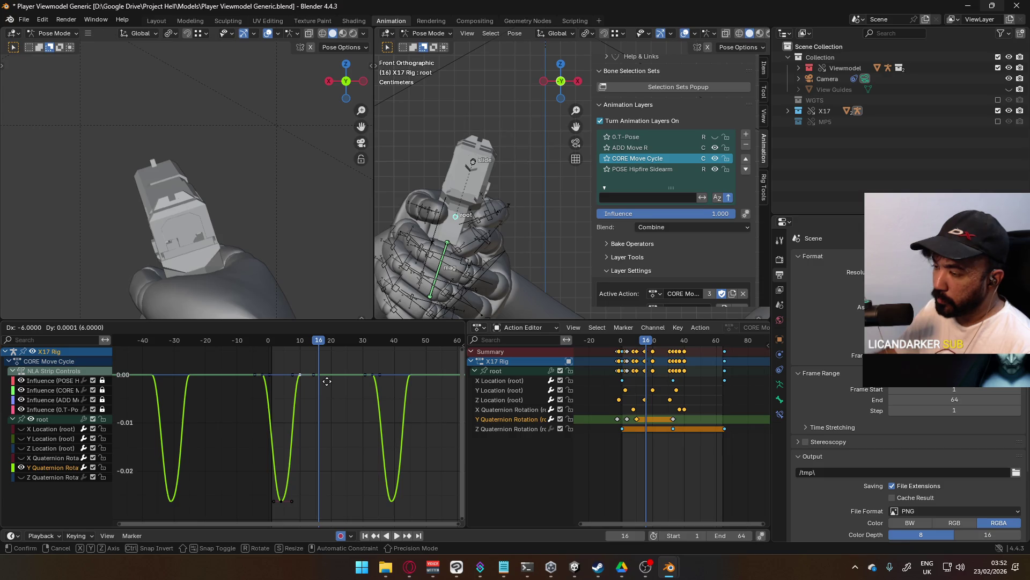
pyautogui.click(327, 382)
pyautogui.moveTo(317, 347)
pyautogui.mouseDown()
pyautogui.moveTo(260, 350)
pyautogui.moveTo(337, 344)
pyautogui.moveTo(267, 352)
pyautogui.moveTo(285, 350)
pyautogui.mouseUp()
# Box-select the keys near 0.00 and flatten them onto zero by scaling Y about the 2D Cursor.
pyautogui.moveTo(217, 359); pyautogui.dragTo(385, 385)
pyautogui.write('s0')
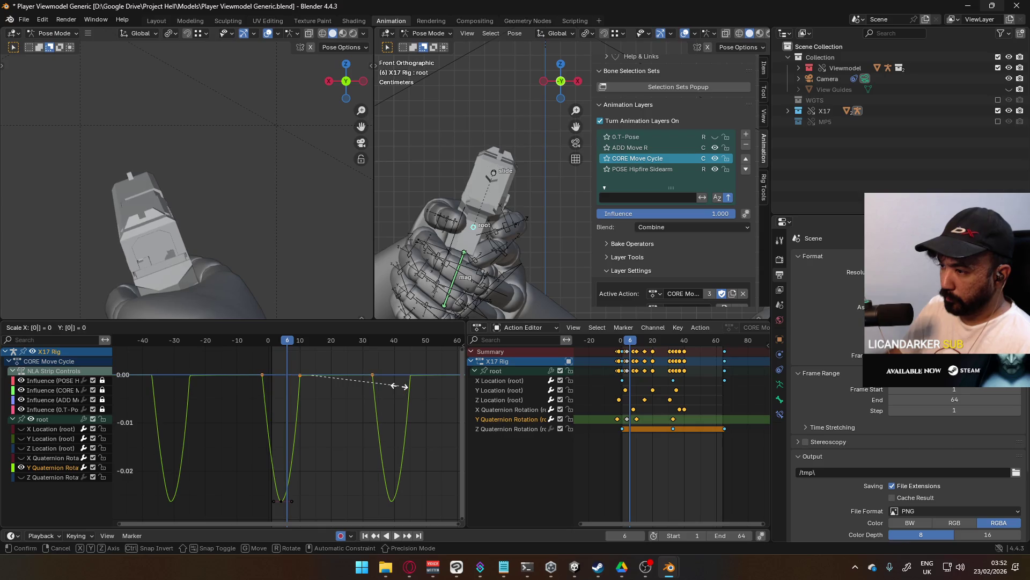
pyautogui.press('BackSpace')
pyautogui.press('y')
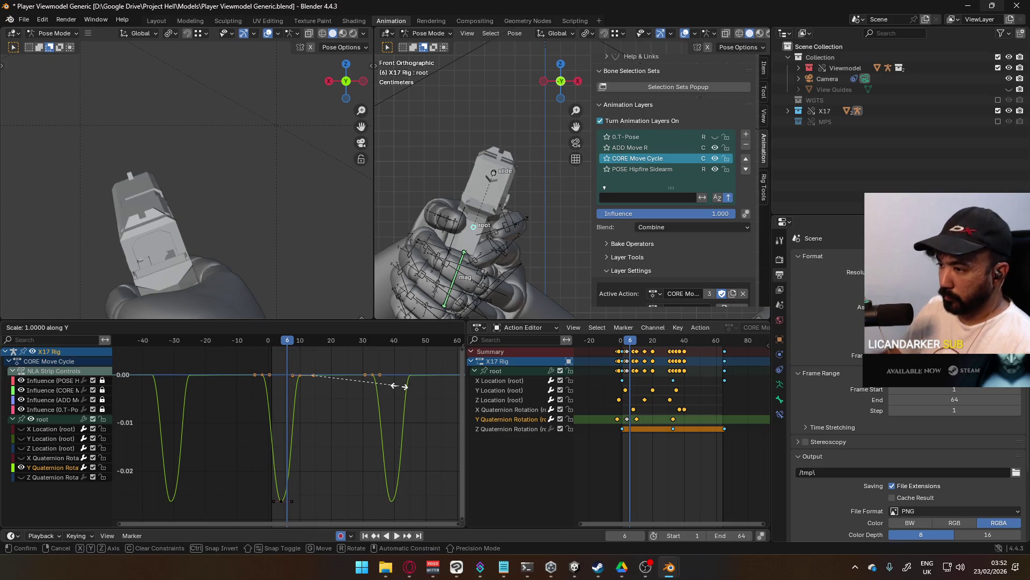
pyautogui.press('Return')
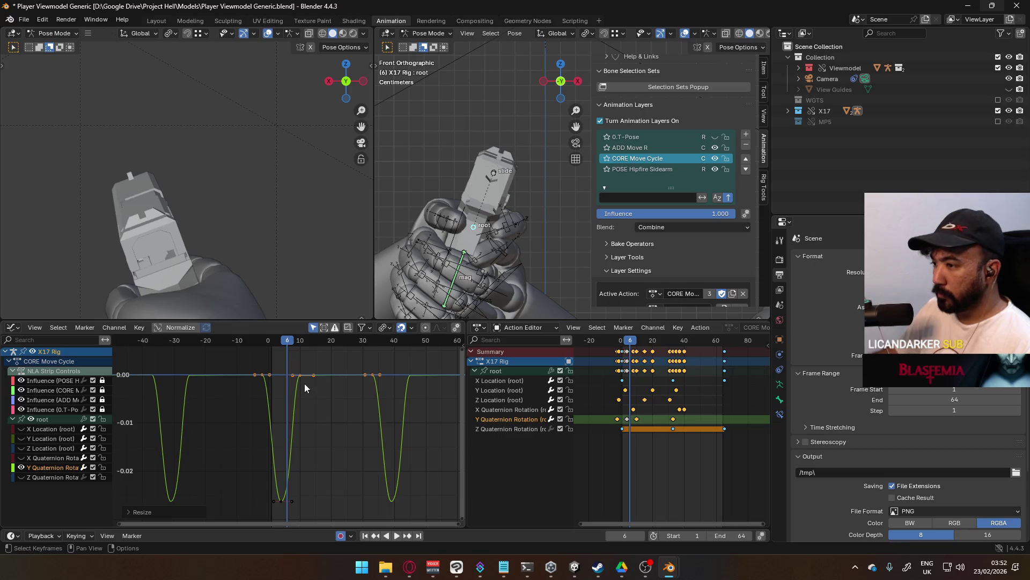
pyautogui.moveTo(287, 344); pyautogui.dragTo(285, 340)
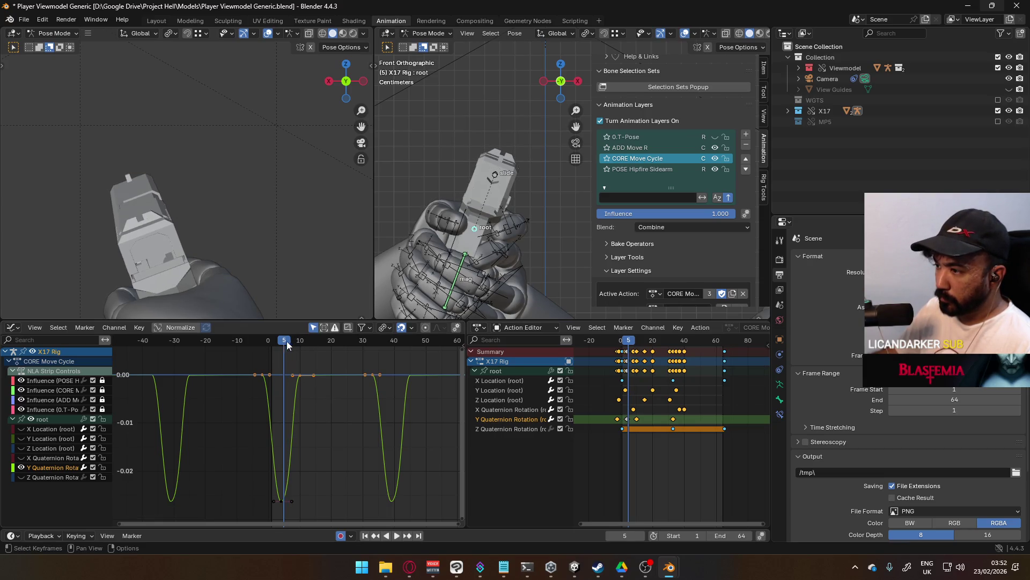
pyautogui.click(378, 328)
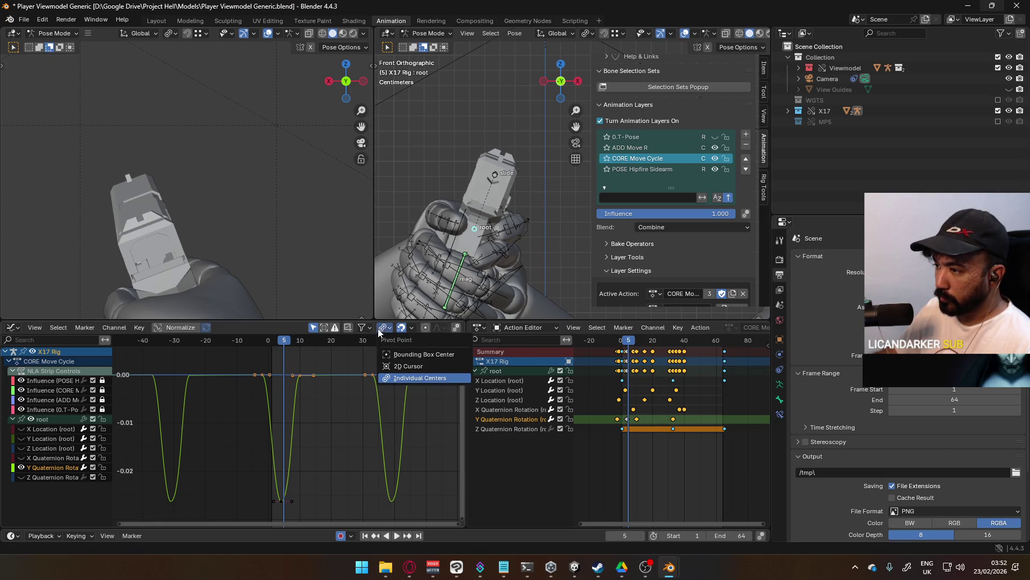
pyautogui.click(407, 365)
pyautogui.press('s')
pyautogui.press('y')
pyautogui.write('0')
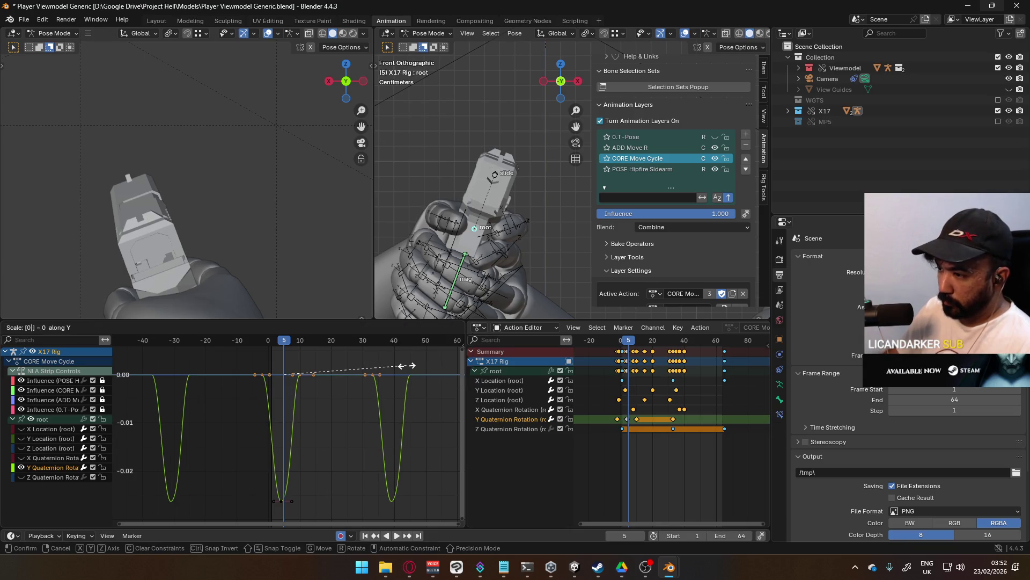
pyautogui.press('Return')
# Play back and scrub between frames -13 and 20 to review the flattened curve.
pyautogui.scroll(1, 288, 370)
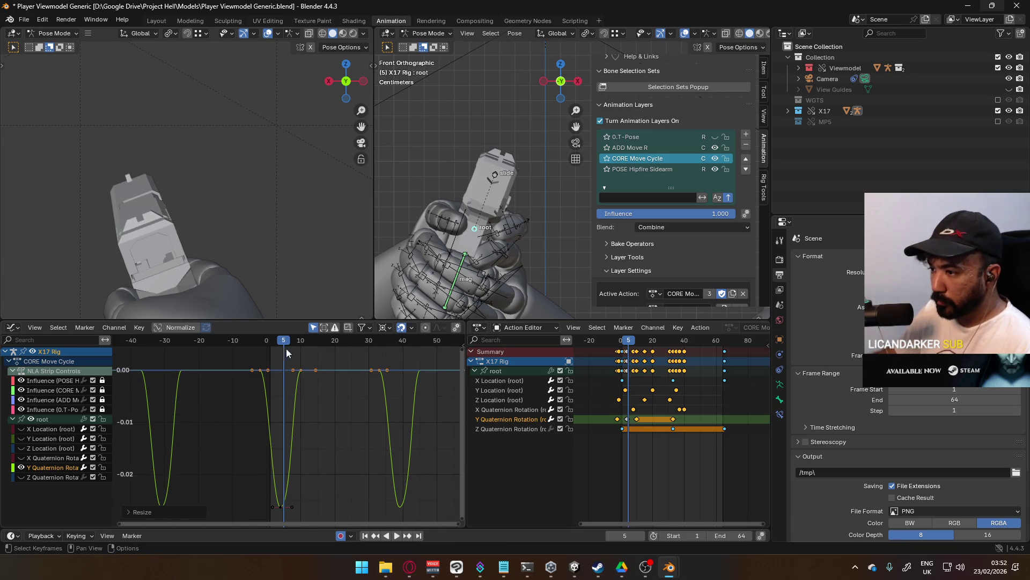
pyautogui.hotkey('shift', 'Left')
pyautogui.press('space')
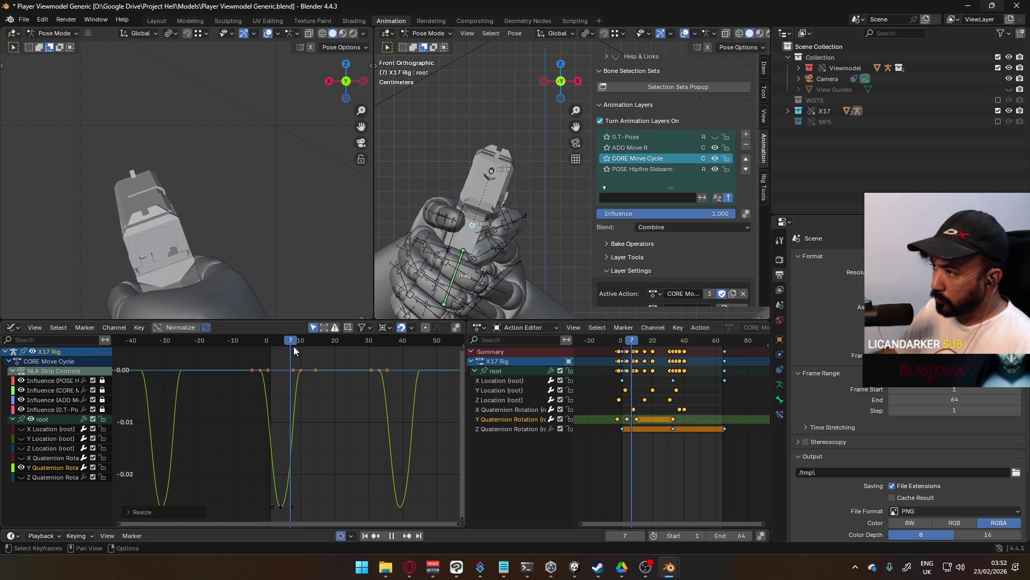
pyautogui.click(254, 340)
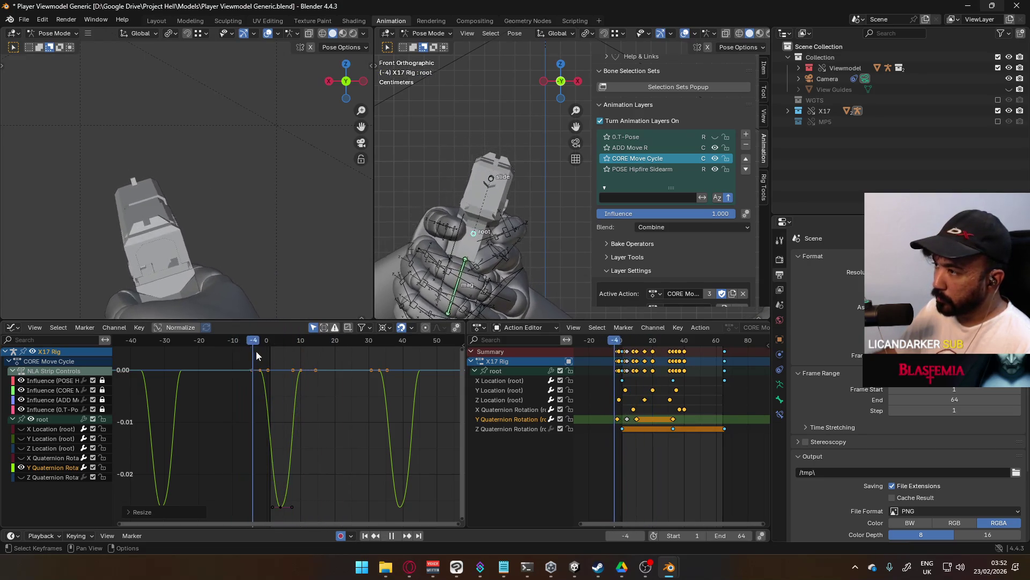
pyautogui.click(336, 340)
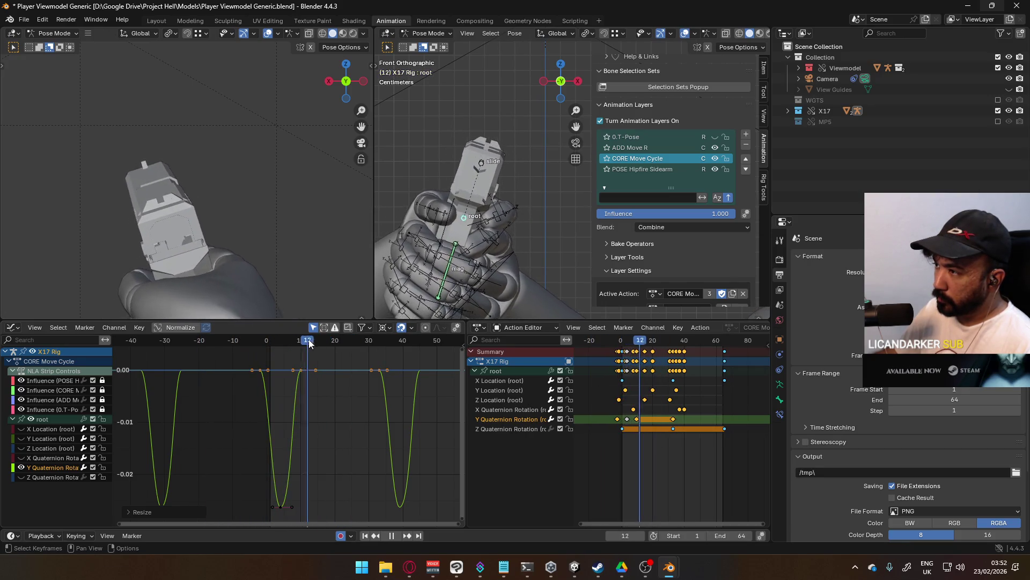
pyautogui.click(224, 342)
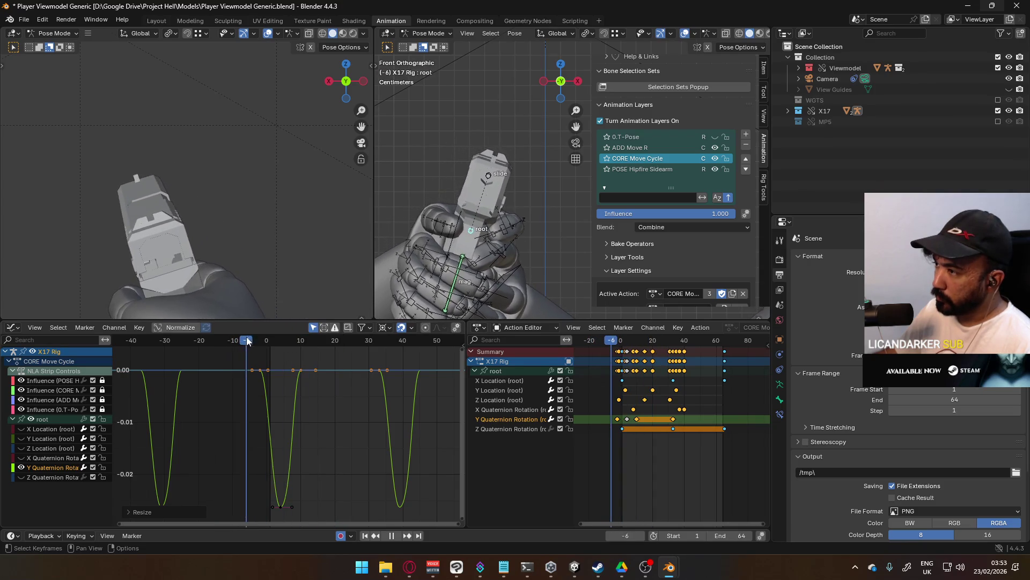
pyautogui.moveTo(305, 324)
pyautogui.mouseDown()
pyautogui.moveTo(227, 330)
pyautogui.moveTo(295, 322)
pyautogui.moveTo(236, 323)
pyautogui.moveTo(280, 317)
pyautogui.moveTo(238, 328)
pyautogui.moveTo(295, 318)
pyautogui.moveTo(226, 330)
pyautogui.moveTo(315, 309)
pyautogui.moveTo(302, 314)
pyautogui.mouseUp()
pyautogui.moveTo(327, 366); pyautogui.dragTo(330, 389, button='middle')
pyautogui.moveTo(302, 343); pyautogui.dragTo(333, 345)
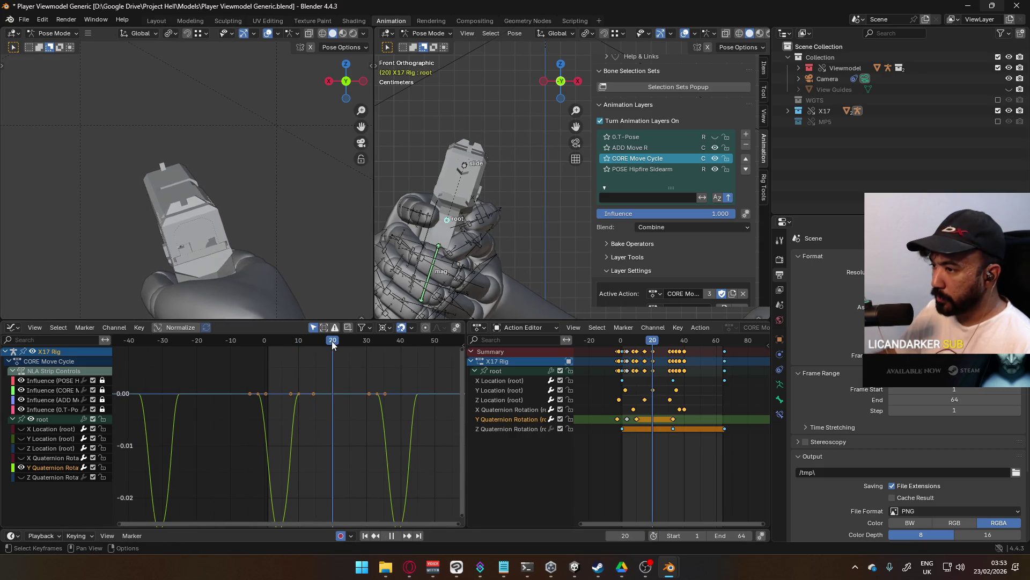
pyautogui.rightClick(330, 390)
pyautogui.click(320, 427)
pyautogui.click(348, 406)
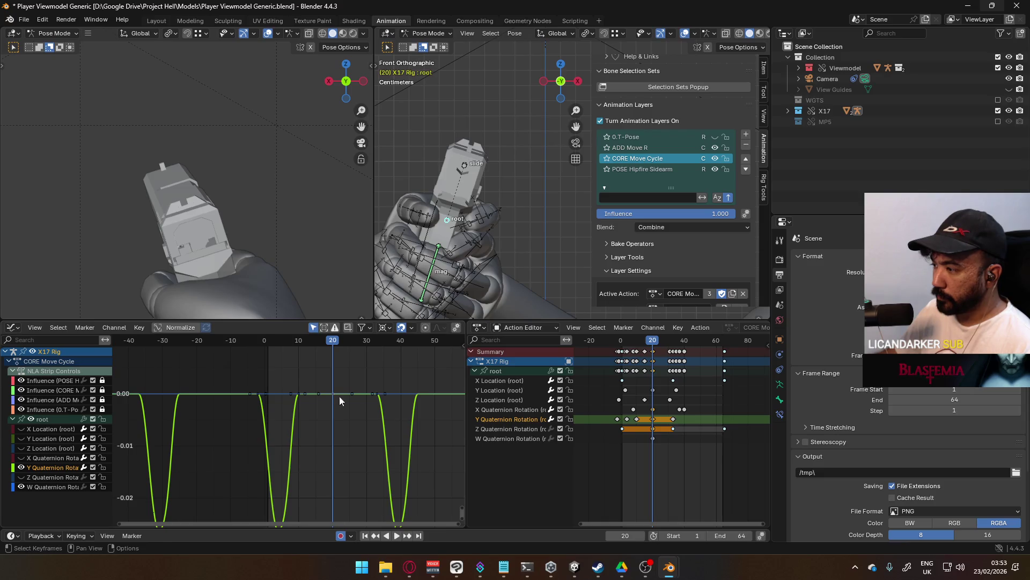
pyautogui.press('x')
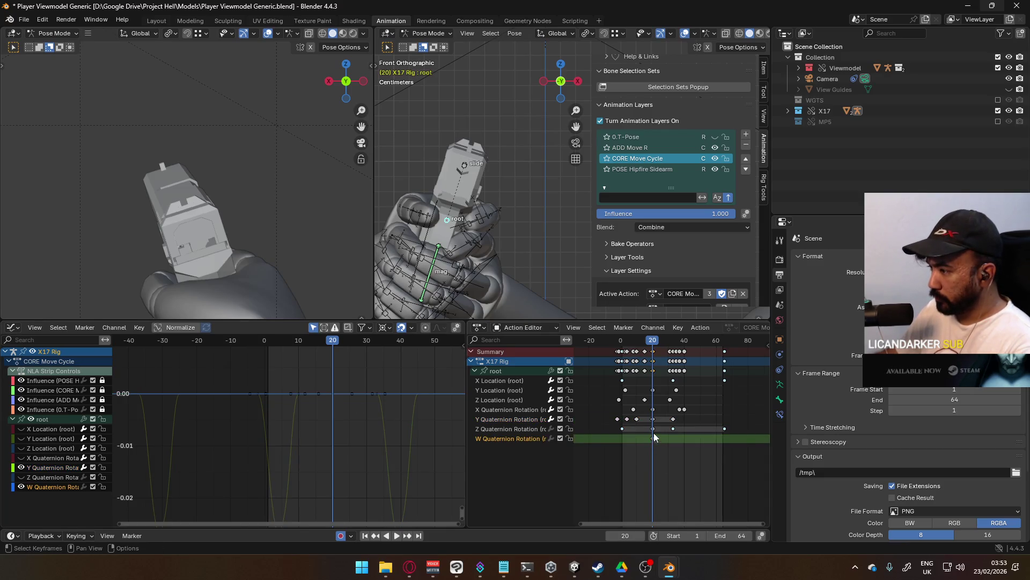
pyautogui.click(654, 433)
pyautogui.click(653, 409)
pyautogui.press('Delete')
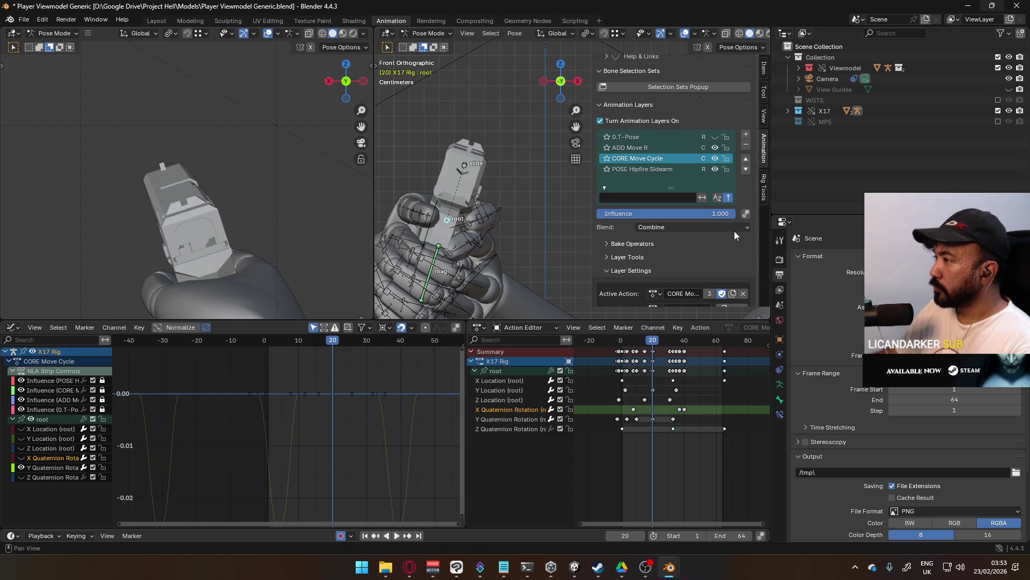
# Check the Keying set list in the side panel, then select the root's Y Quaternion Rotation channel.
pyautogui.scroll(-3, 719, 255)
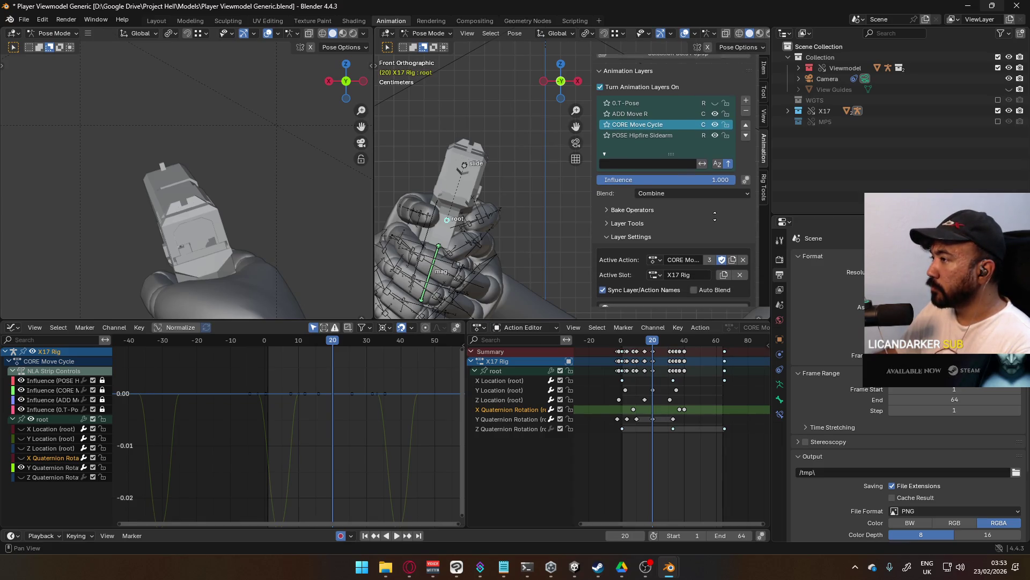
pyautogui.scroll(-12, 704, 94)
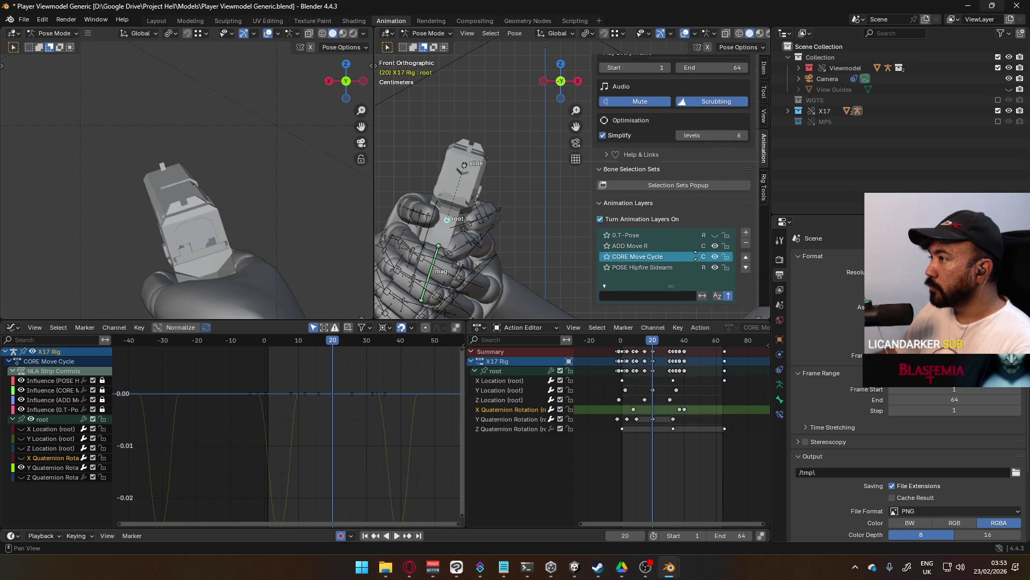
pyautogui.scroll(6, 676, 178)
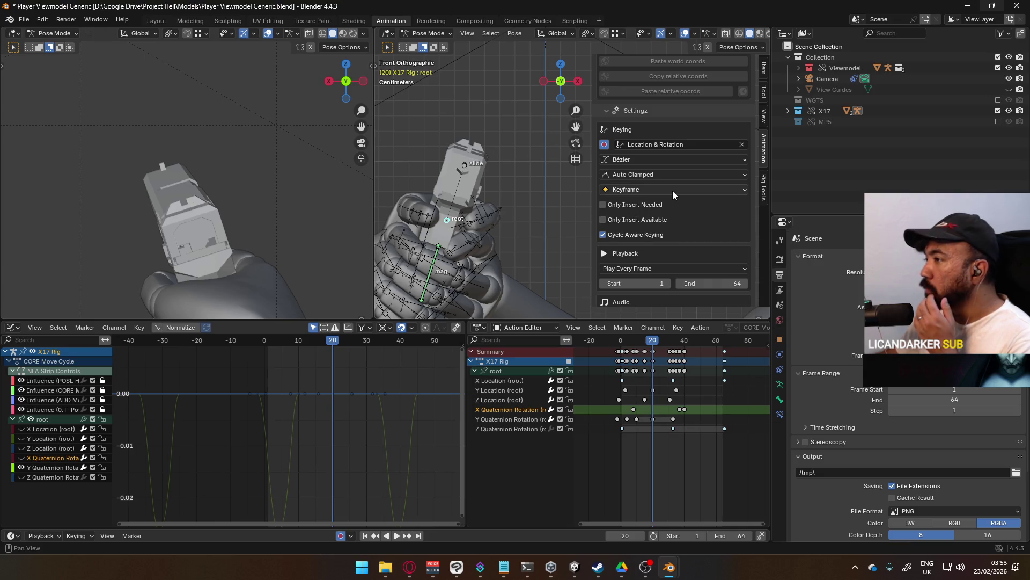
pyautogui.scroll(3, 672, 181)
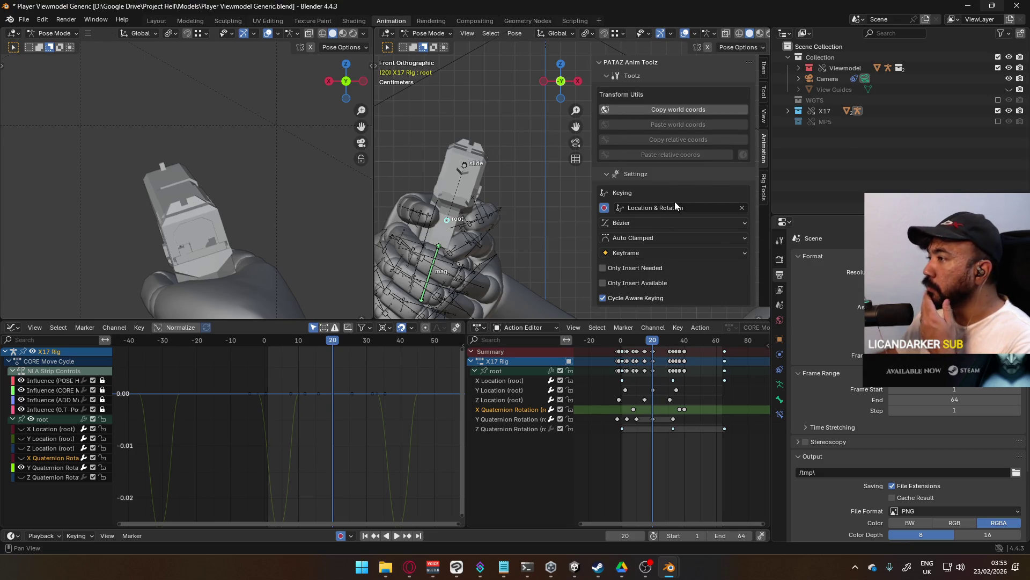
pyautogui.click(672, 207)
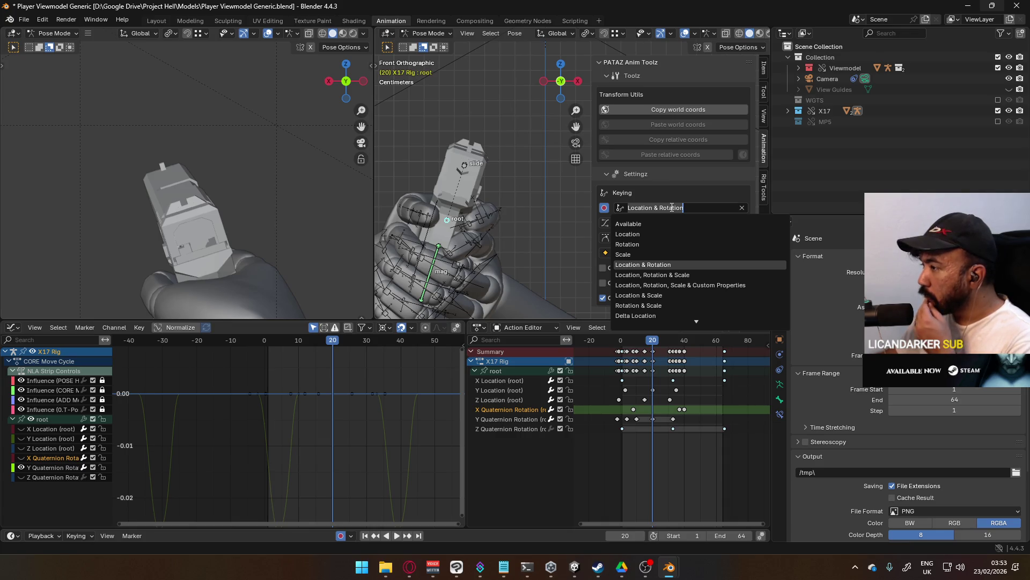
pyautogui.click(714, 194)
pyautogui.scroll(-8, 713, 258)
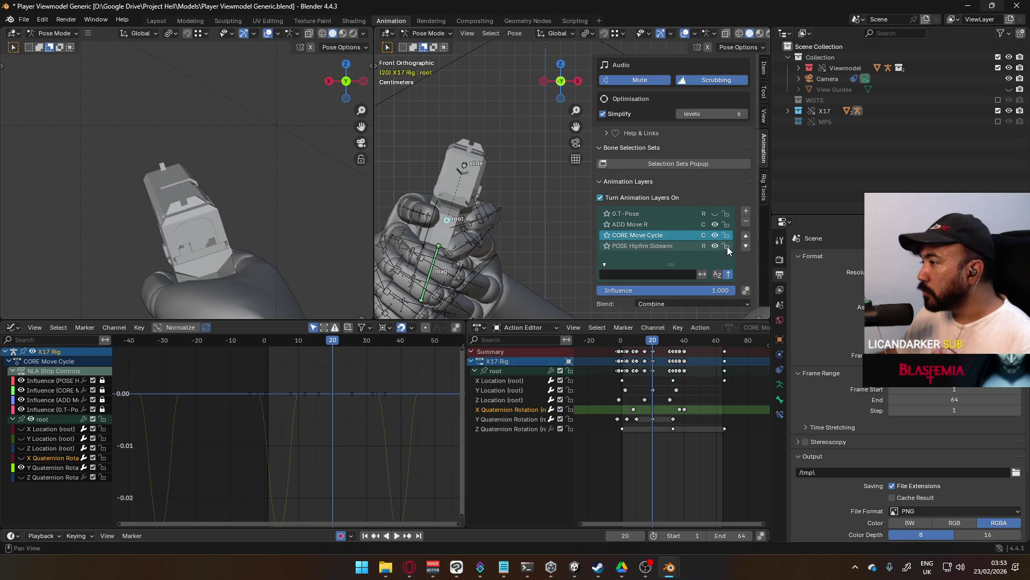
pyautogui.click(331, 394)
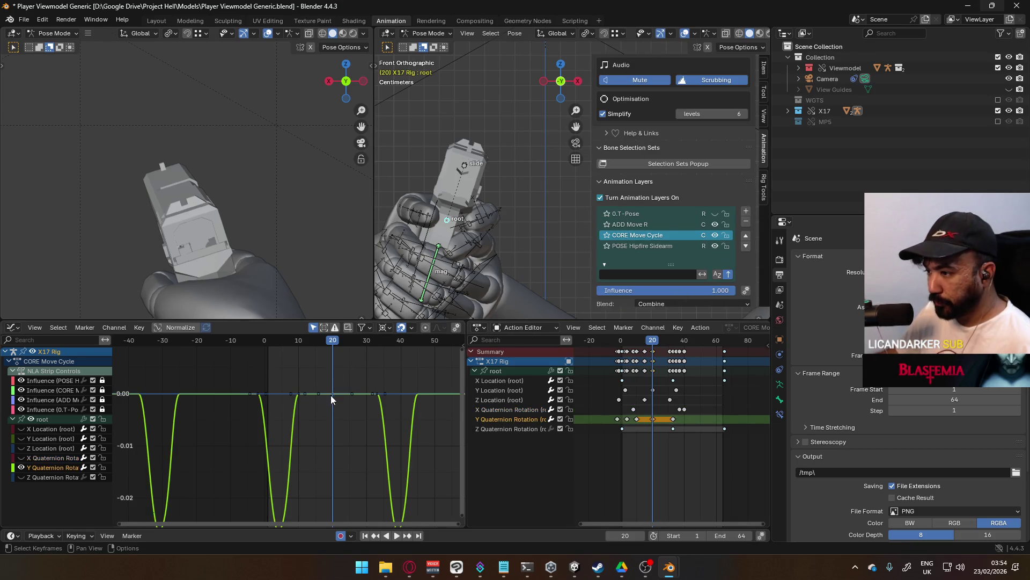
# Stop playback at frame 10 and move the selected keys to reshape the curve's return to zero.
pyautogui.press('space')
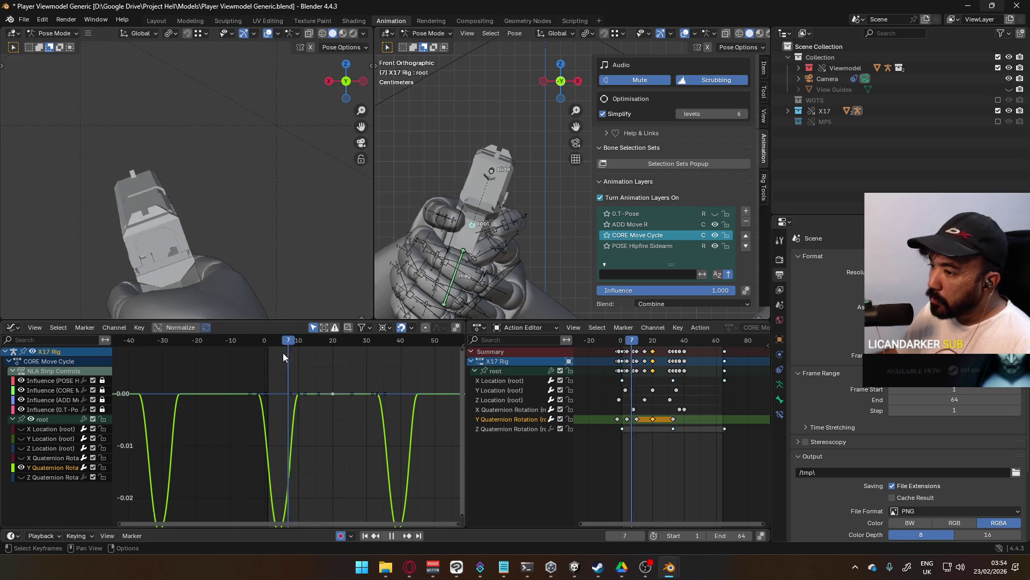
pyautogui.moveTo(302, 348)
pyautogui.mouseDown()
pyautogui.moveTo(275, 350)
pyautogui.moveTo(296, 352)
pyautogui.mouseUp()
pyautogui.press('space')
pyautogui.moveTo(299, 353)
pyautogui.keyDown('ctrl'); pyautogui.mouseDown(button='middle')
pyautogui.moveTo(334, 516)
pyautogui.moveTo(304, 412)
pyautogui.mouseUp(button='middle'); pyautogui.keyUp('ctrl')
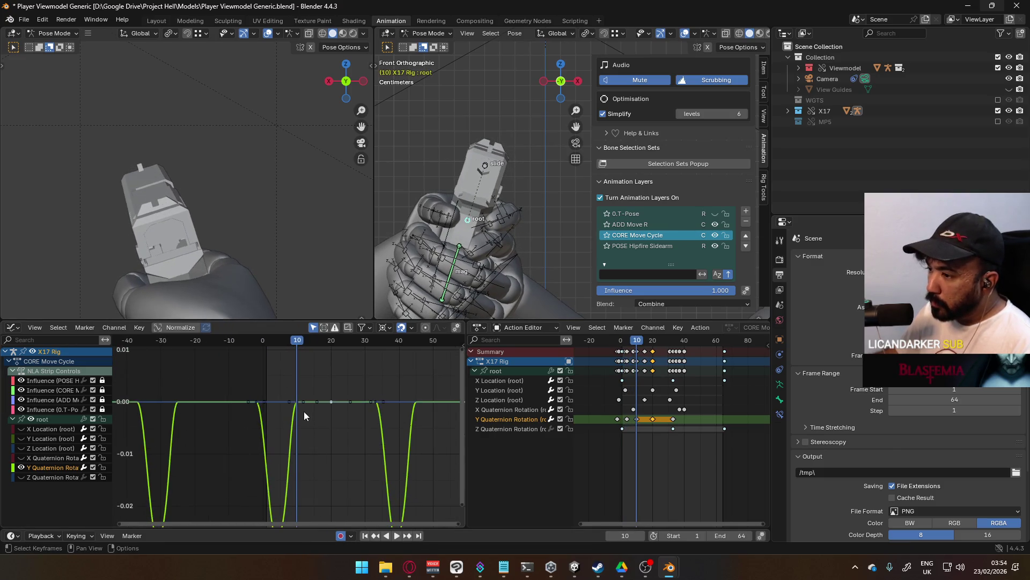
pyautogui.press('g')
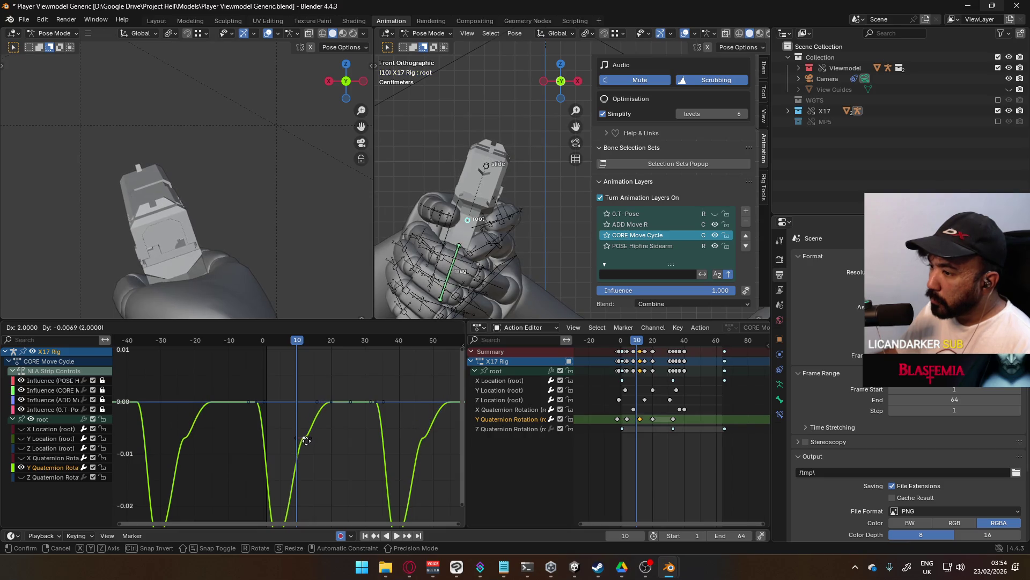
pyautogui.press('Escape')
pyautogui.press('g')
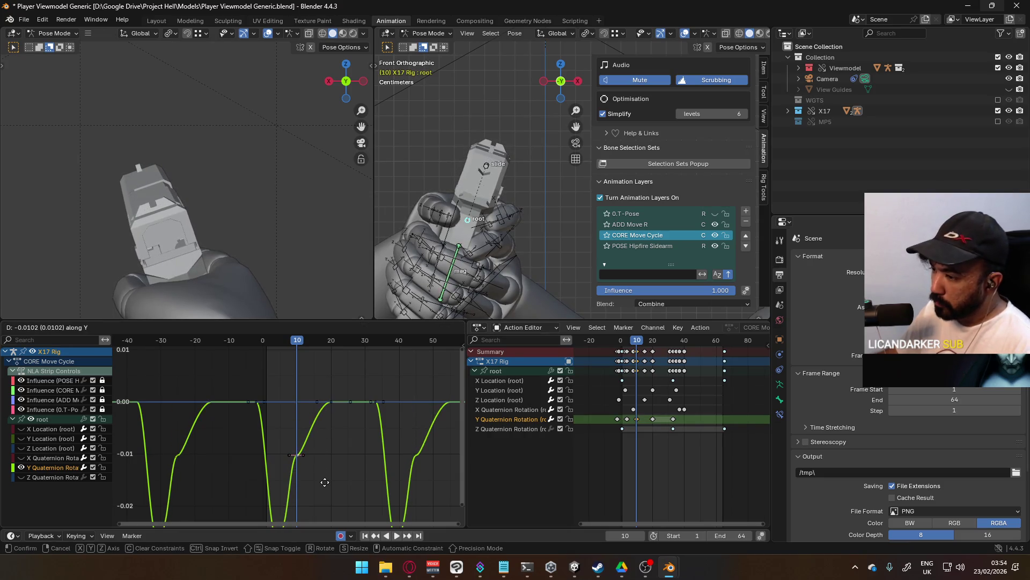
pyautogui.click(312, 415)
# Review playback, then select the key near frame 10 and begin raising it on the value axis.
pyautogui.press('space')
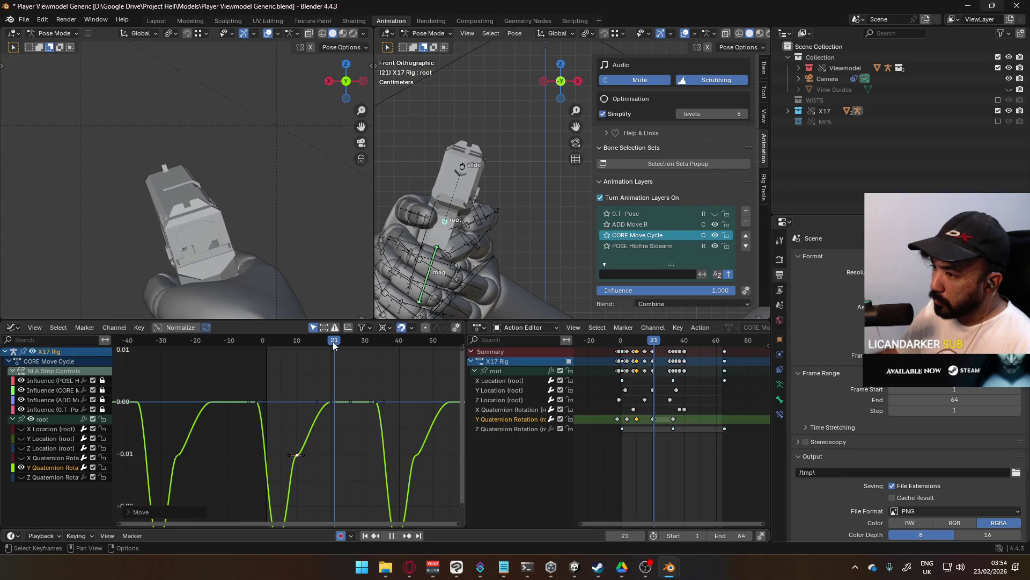
pyautogui.moveTo(334, 344); pyautogui.dragTo(333, 344)
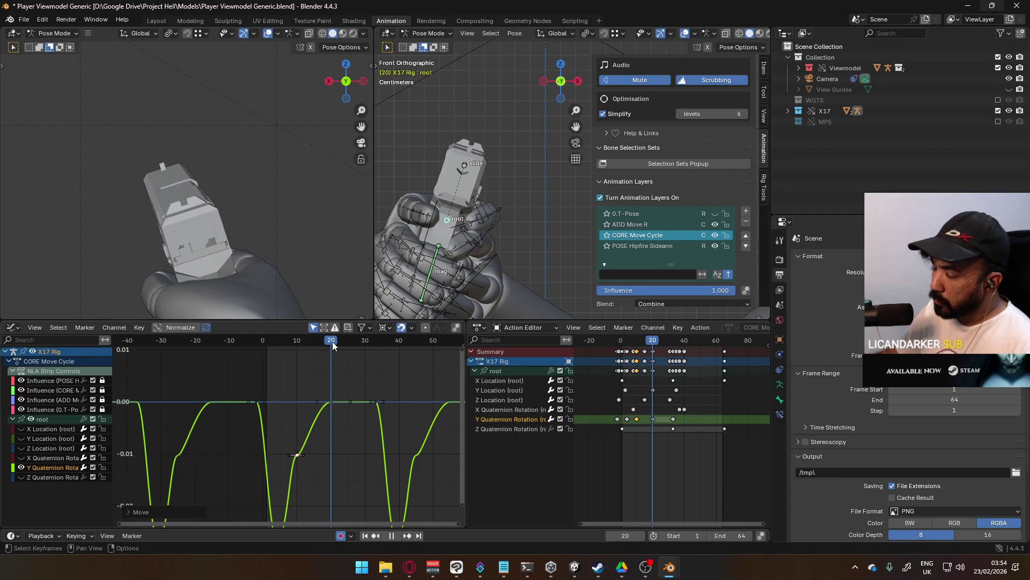
pyautogui.moveTo(331, 342); pyautogui.dragTo(298, 344)
pyautogui.click(297, 455)
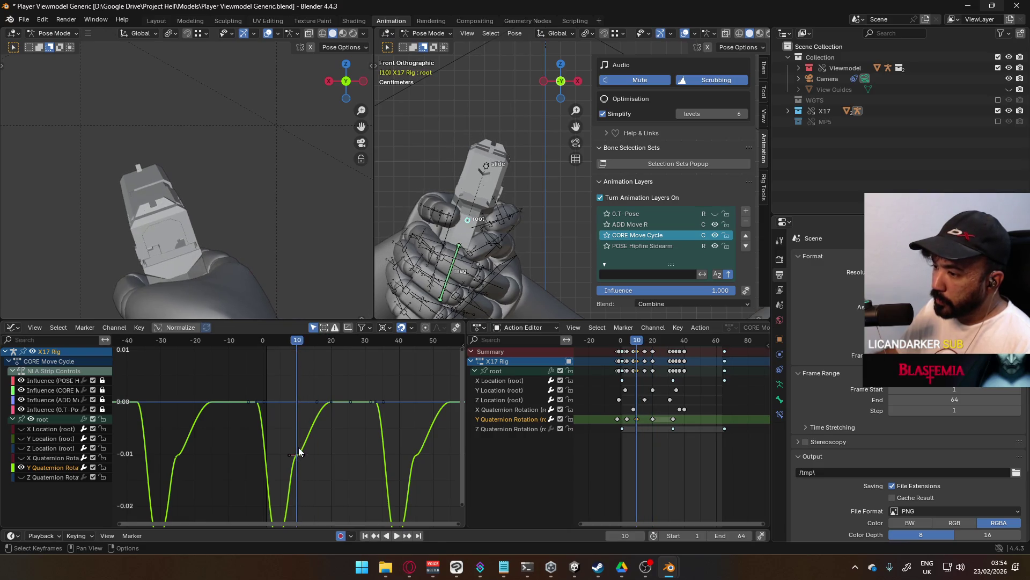
pyautogui.press('g')
pyautogui.press('y')
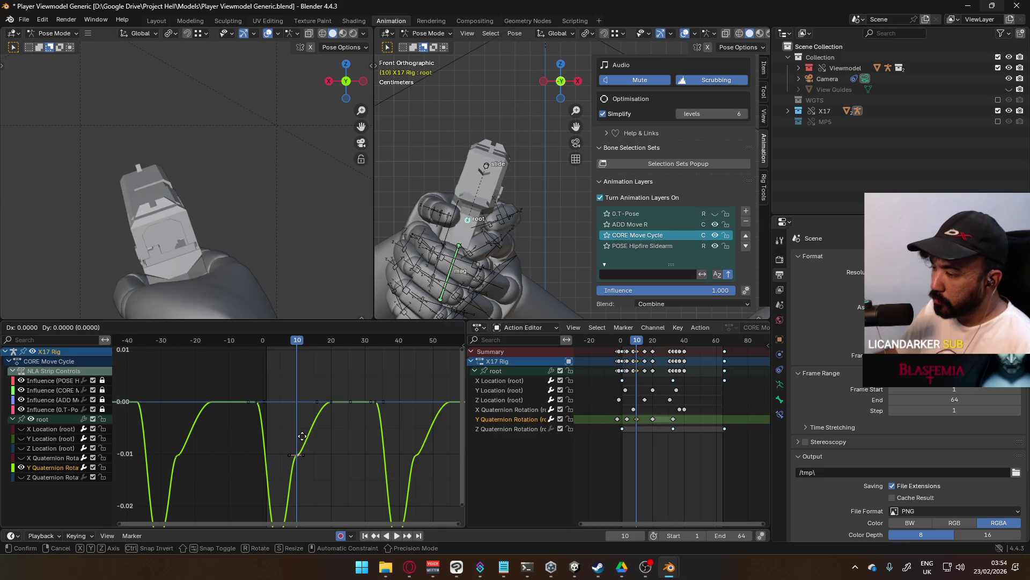
# Raise the frame-10 key above zero and slide the frame-20 key 3 frames earlier.
pyautogui.click(311, 340)
pyautogui.press('g')
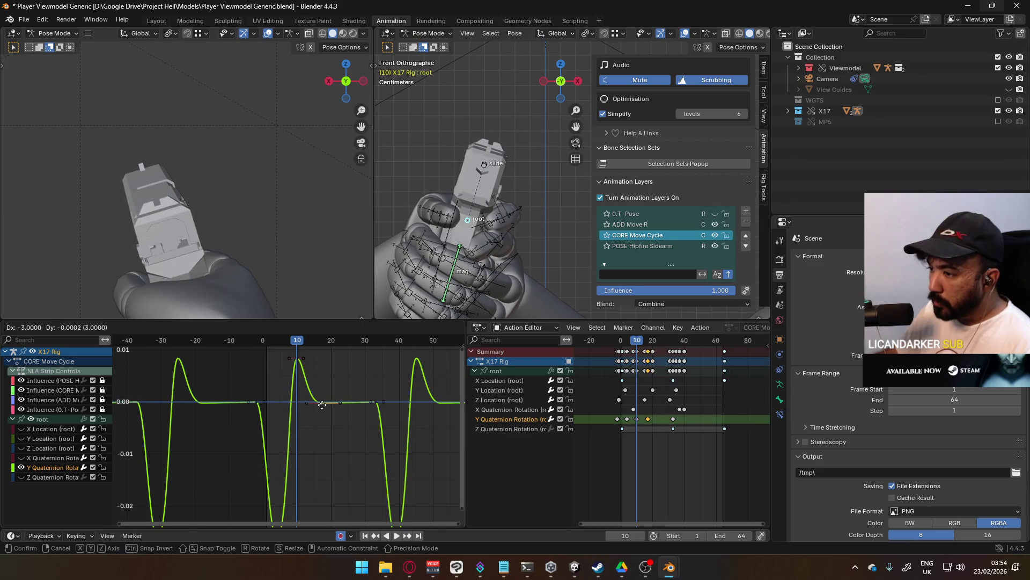
pyautogui.click(318, 404)
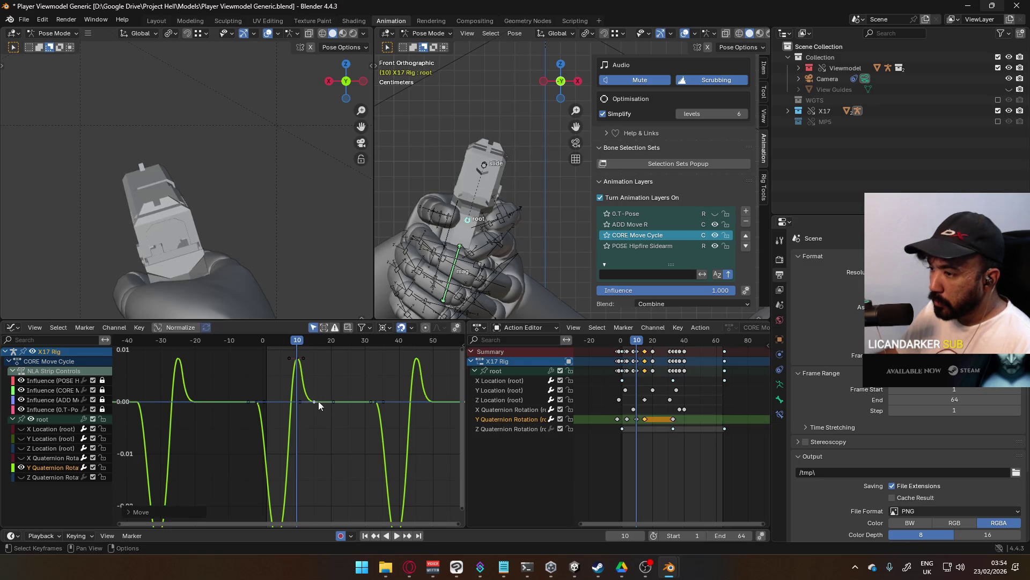
# Play and scrub the rebound, then shift the frame-10 keys two frames later.
pyautogui.press('space')
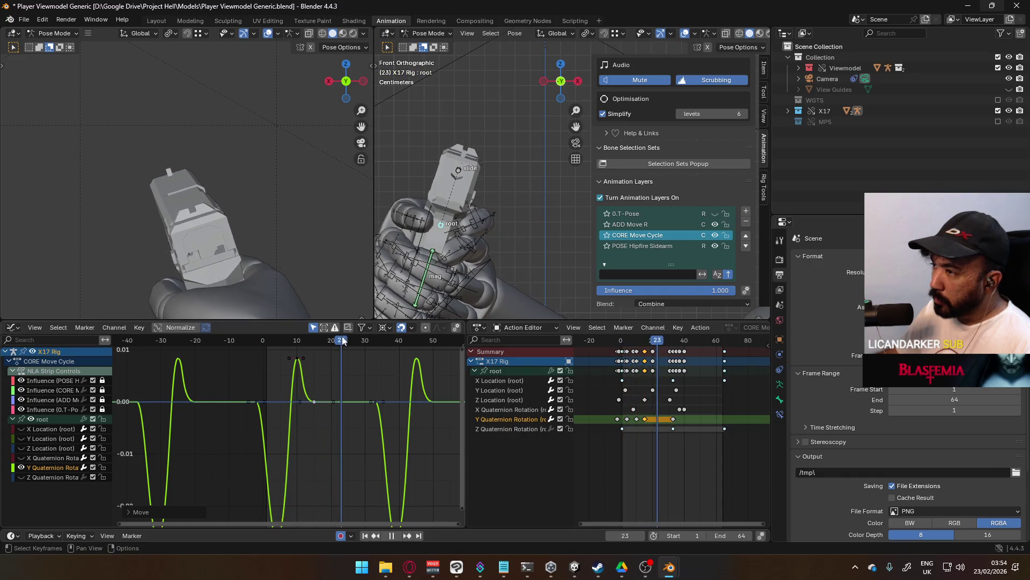
pyautogui.moveTo(362, 338)
pyautogui.mouseDown()
pyautogui.moveTo(252, 340)
pyautogui.moveTo(317, 338)
pyautogui.mouseUp()
pyautogui.moveTo(345, 337)
pyautogui.mouseDown()
pyautogui.moveTo(265, 341)
pyautogui.moveTo(299, 340)
pyautogui.mouseUp()
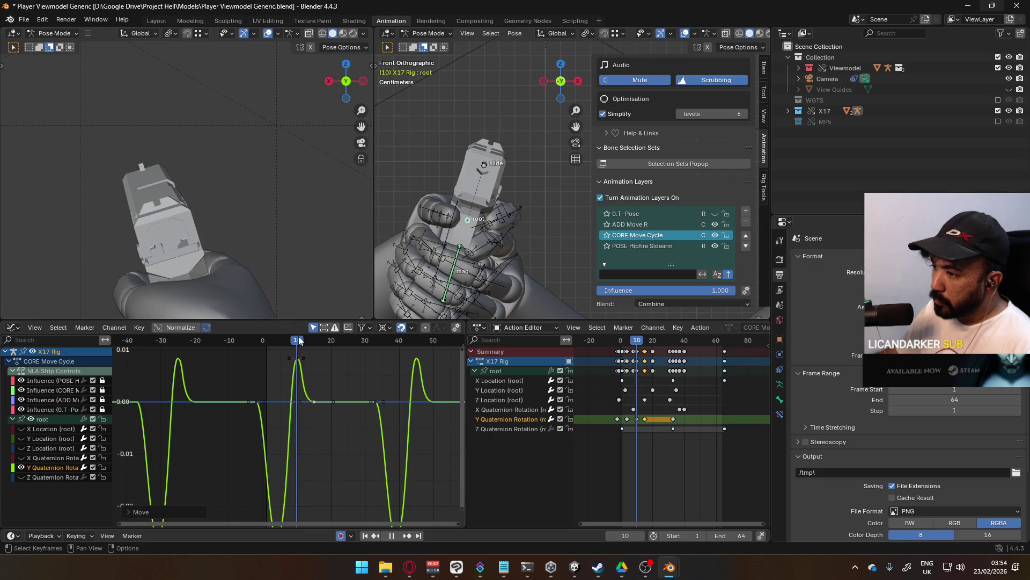
pyautogui.press('g')
pyautogui.click(320, 401)
# Move the settling key near frame 17 two frames later and stop playback.
pyautogui.click(320, 401)
pyautogui.press('g')
pyautogui.click(327, 401)
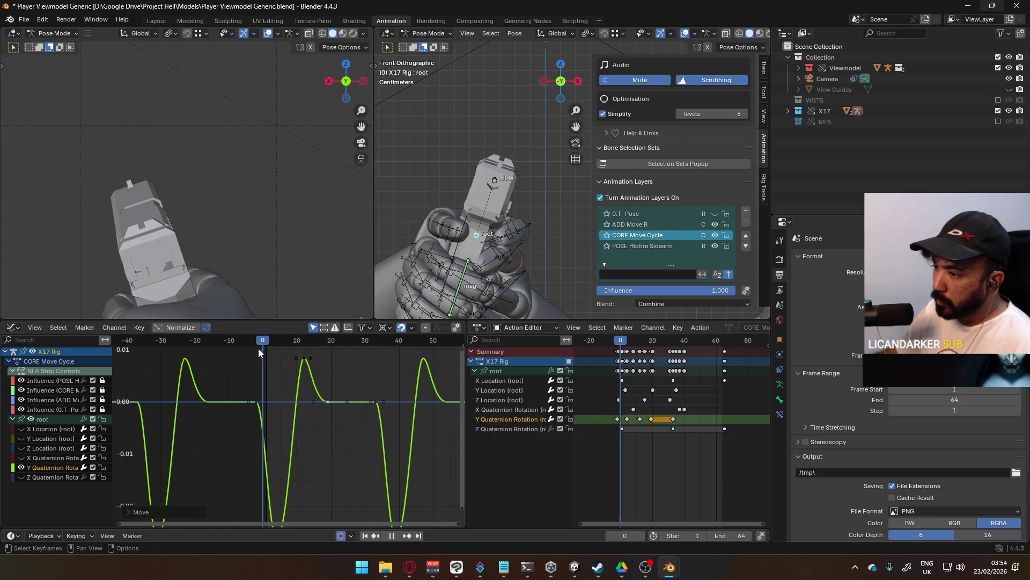
pyautogui.press('space')
# Shift the peak key slightly earlier, nudge a key one frame earlier, and replay the cycle.
pyautogui.press('g')
pyautogui.click(322, 361)
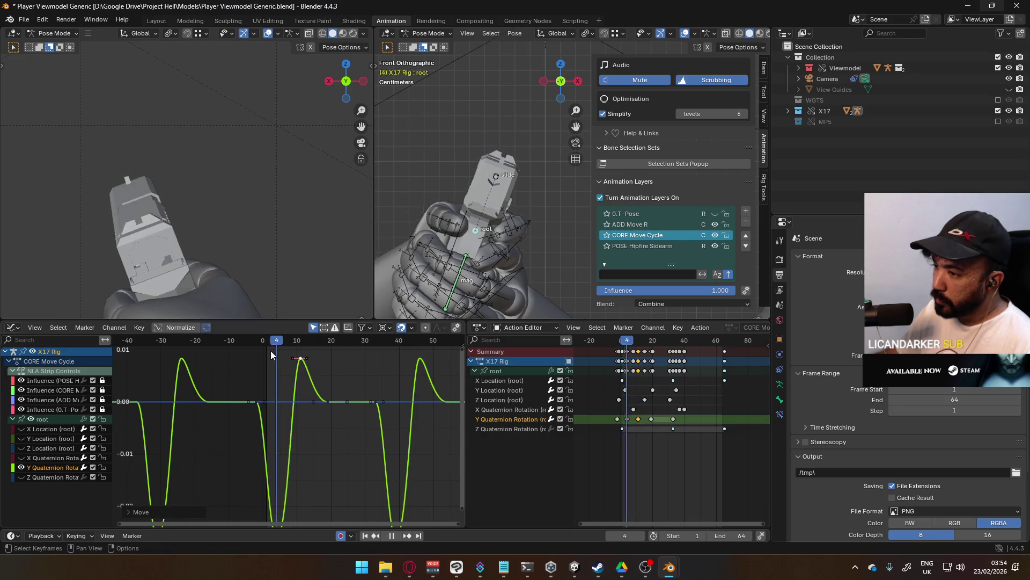
pyautogui.press('Escape')
pyautogui.press('g')
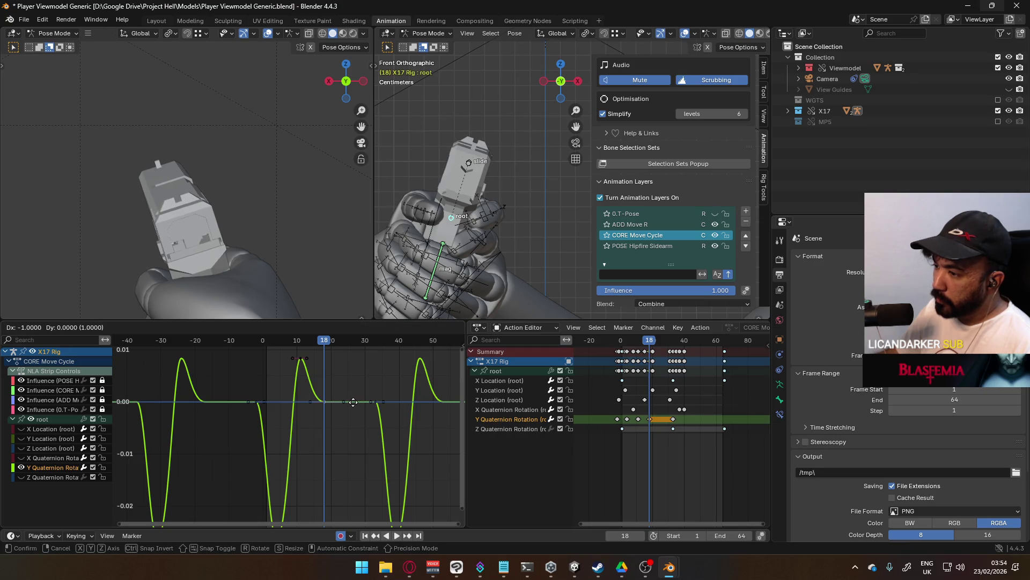
pyautogui.click(351, 402)
pyautogui.press('space')
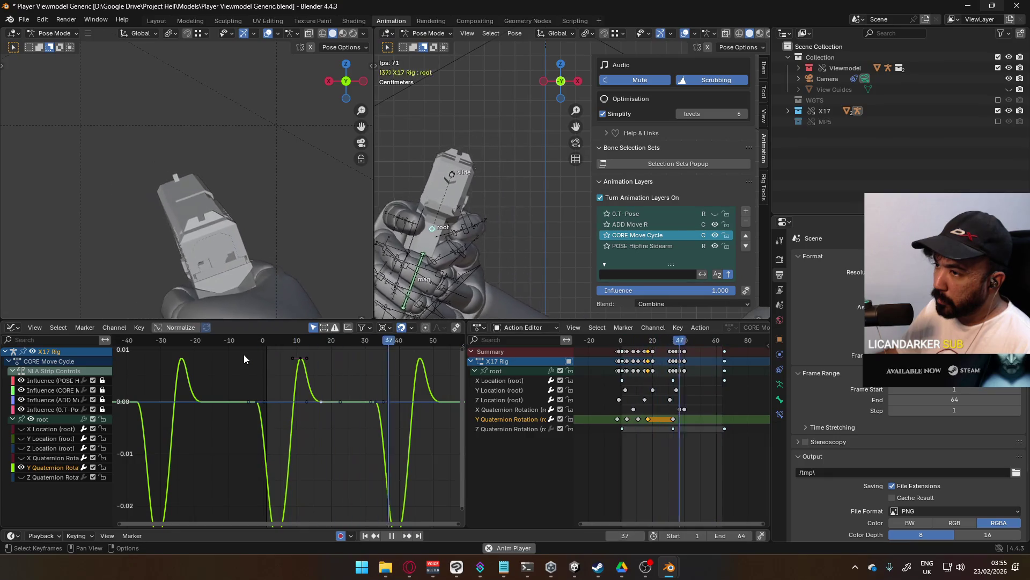
# Drag the last Y Quaternion Rotation key in the Action Editor out to about frame 64.
pyautogui.scroll(-4, 352, 394)
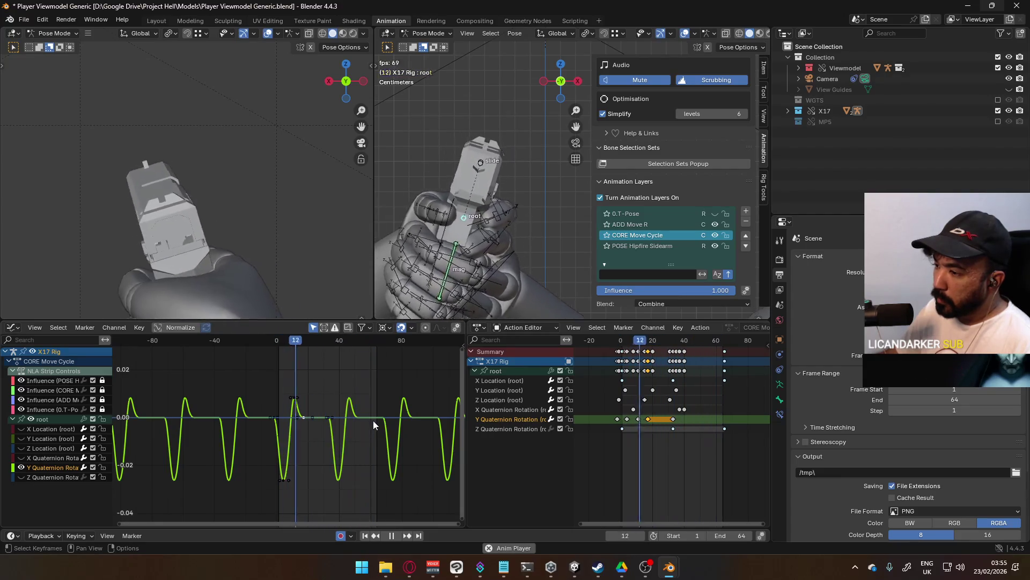
pyautogui.scroll(1, 342, 429)
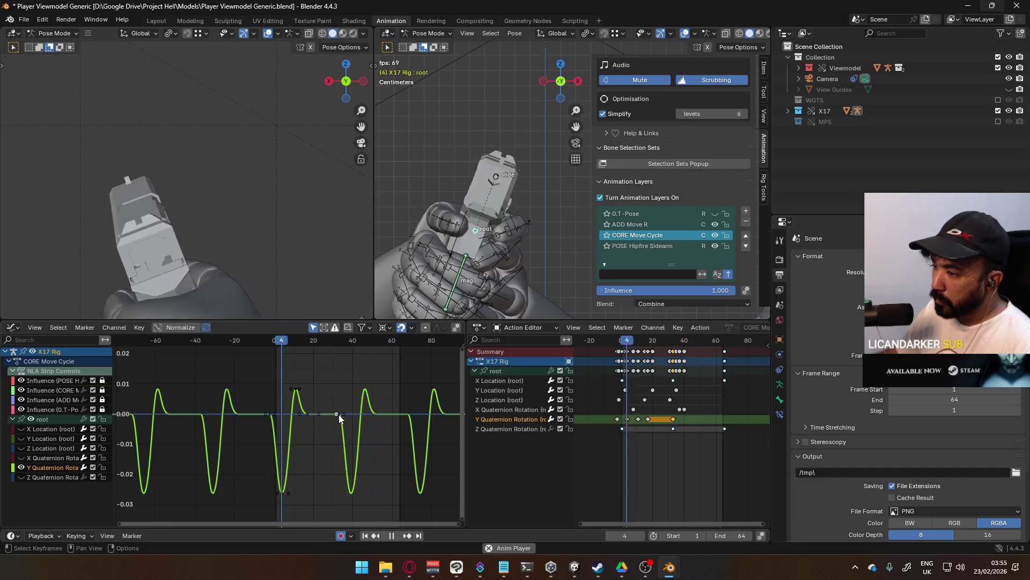
pyautogui.moveTo(677, 423); pyautogui.dragTo(728, 421)
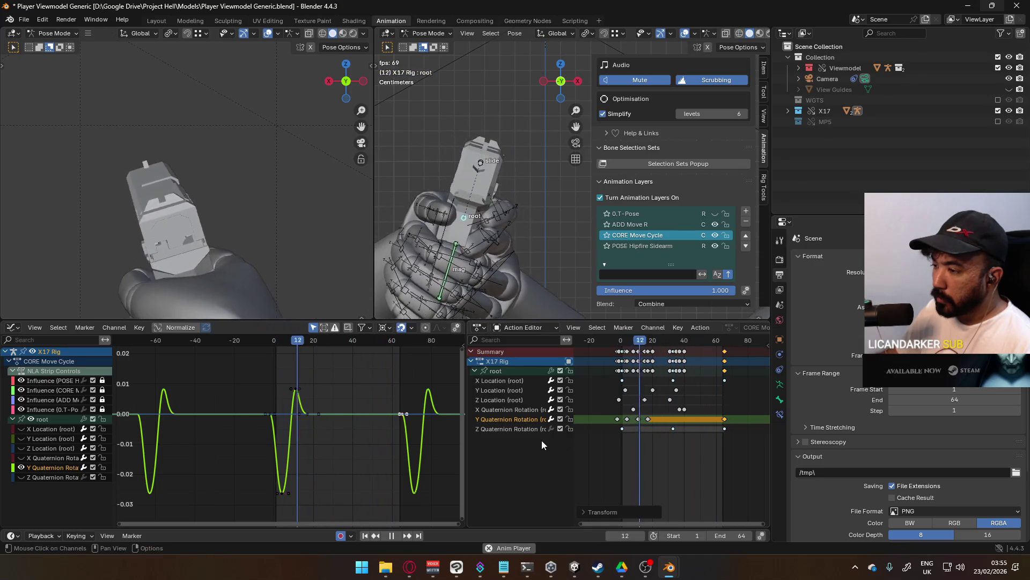
# Frame the whole curve and move the selected late keys about 3 frames earlier.
pyautogui.press('Home')
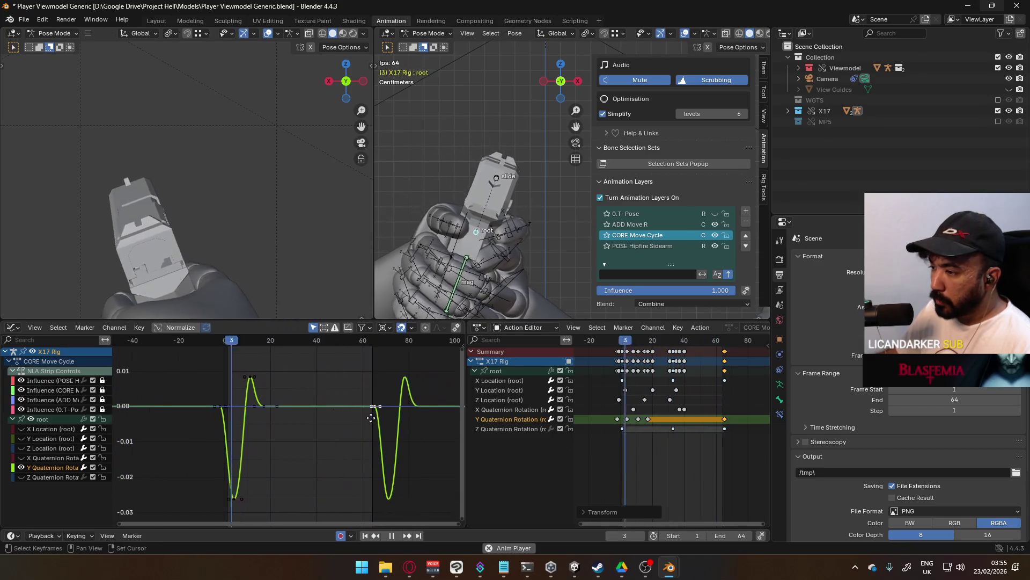
pyautogui.press('g')
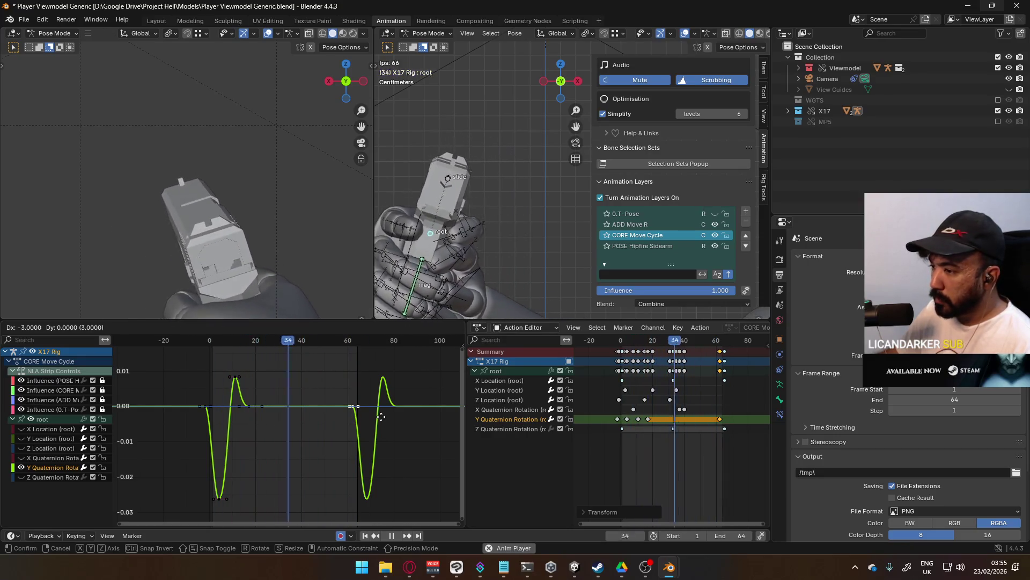
pyautogui.click(381, 416)
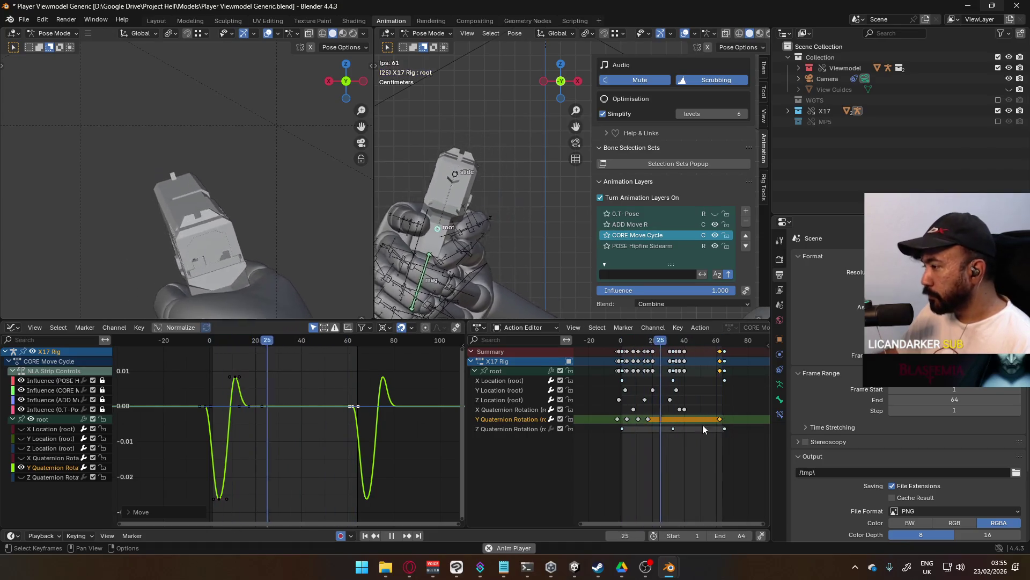
pyautogui.scroll(3, 636, 354)
pyautogui.moveTo(617, 343); pyautogui.dragTo(656, 331, button='middle')
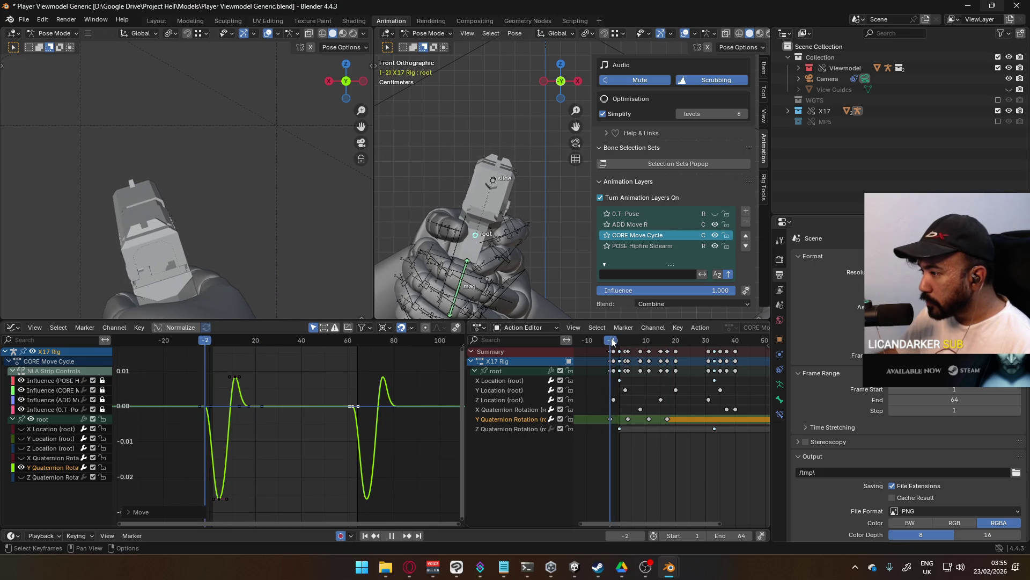
# Stop playback, bring the keys near frame 62 into view, and restart playback.
pyautogui.press('space')
pyautogui.click(628, 339)
pyautogui.scroll(-2, 677, 404)
pyautogui.moveTo(677, 404); pyautogui.dragTo(633, 415, button='middle')
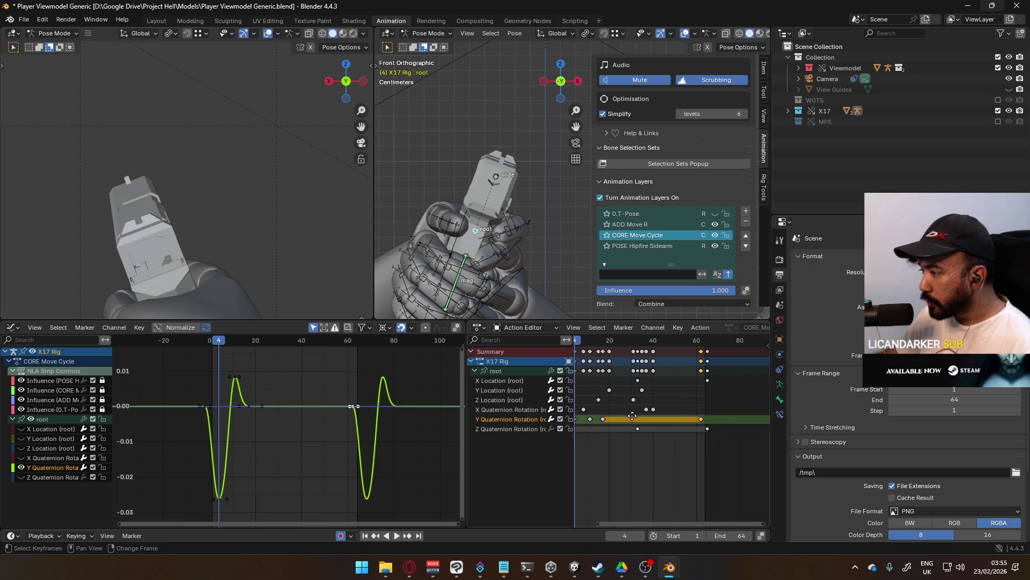
pyautogui.press('g')
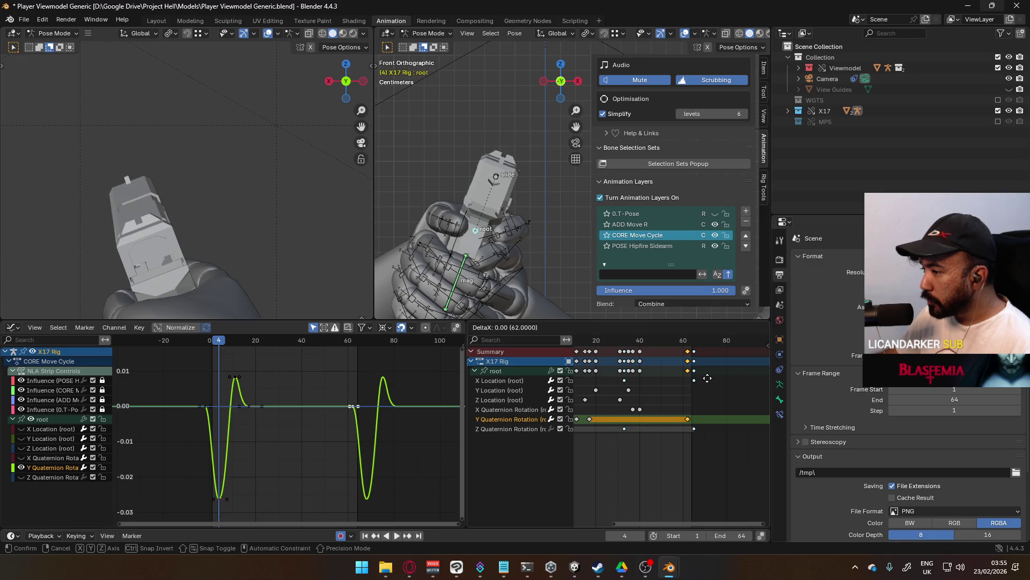
pyautogui.click(707, 379)
pyautogui.press('space')
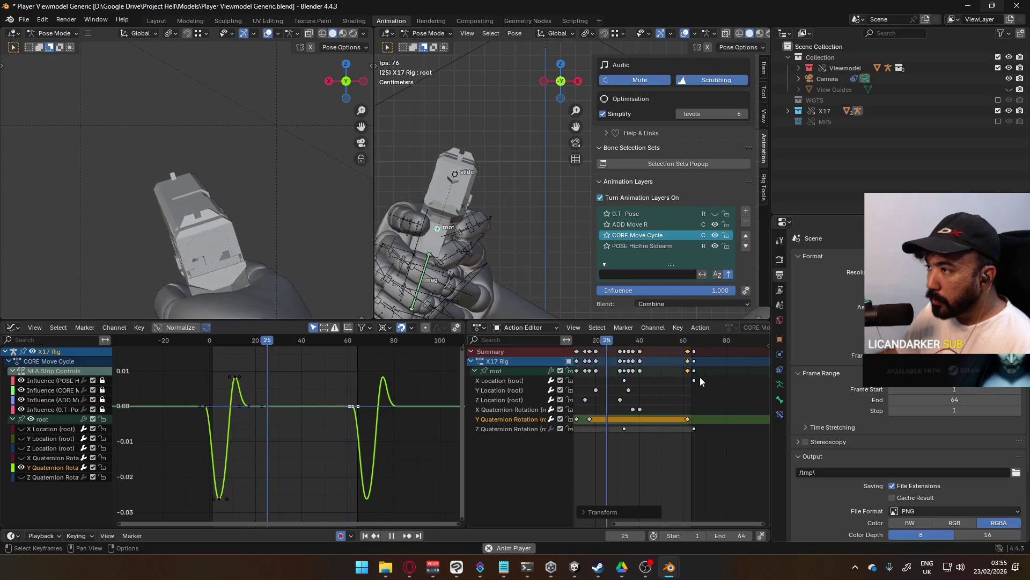
# Box-select the Y Quaternion Rotation keys in the Action Editor and shift them 3 frames later.
pyautogui.scroll(-2, 670, 388)
pyautogui.moveTo(611, 398); pyautogui.dragTo(645, 414, button='middle')
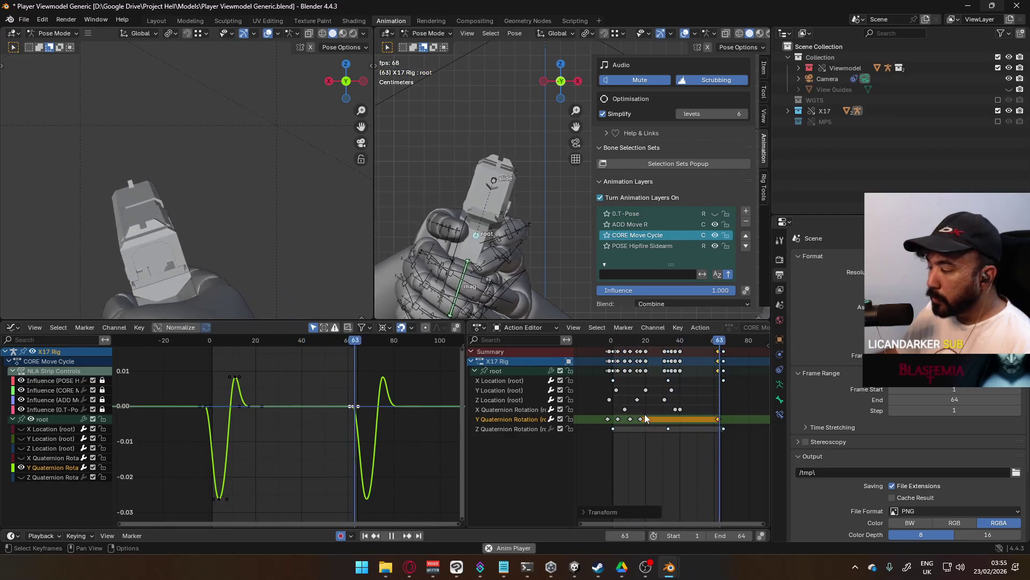
pyautogui.moveTo(728, 415); pyautogui.dragTo(600, 421)
pyautogui.press('g')
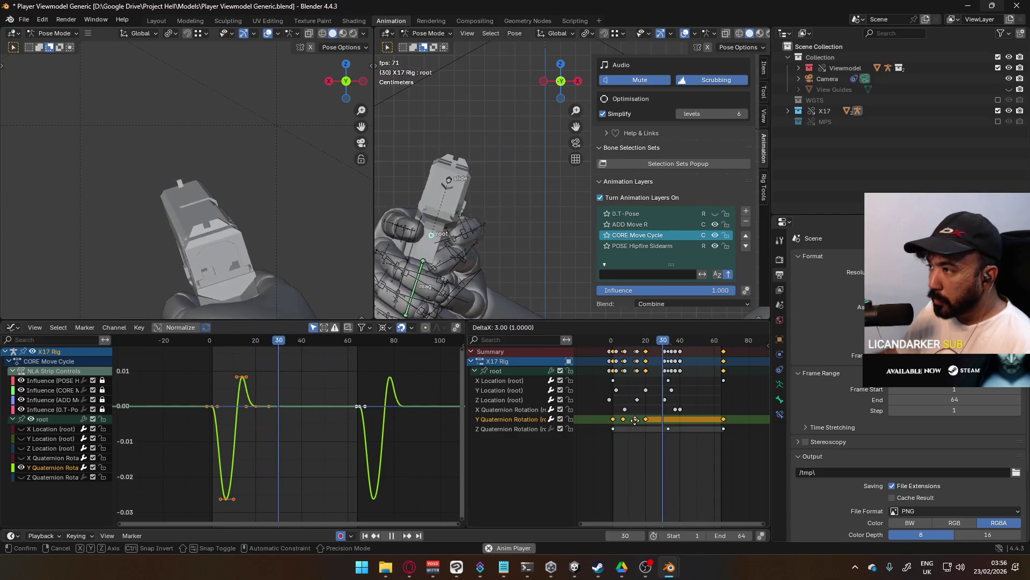
pyautogui.click(635, 420)
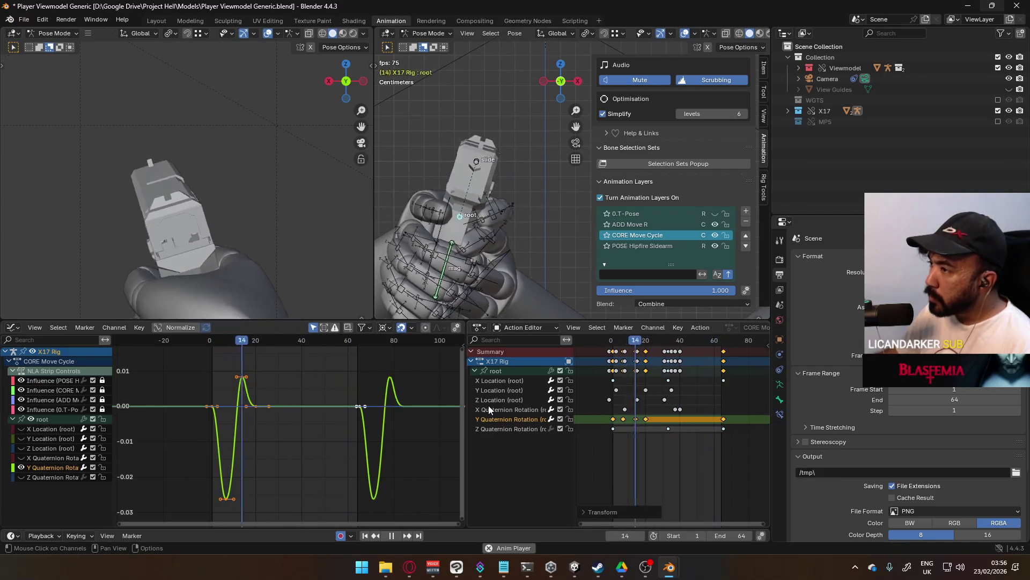
# Stop playback, scrub through the cycle to check the pose, and replay it.
pyautogui.press('space')
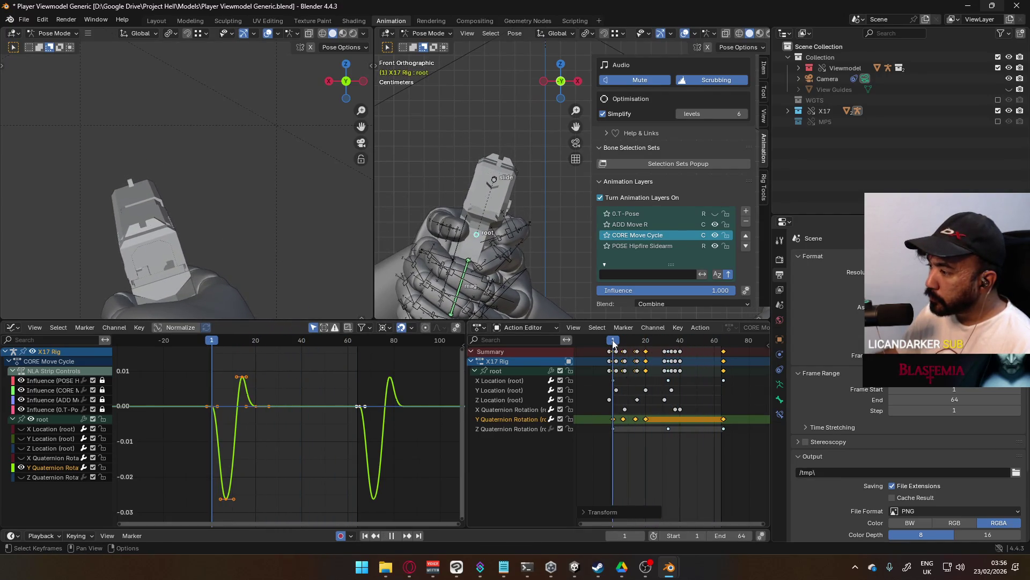
pyautogui.moveTo(621, 345); pyautogui.dragTo(642, 344)
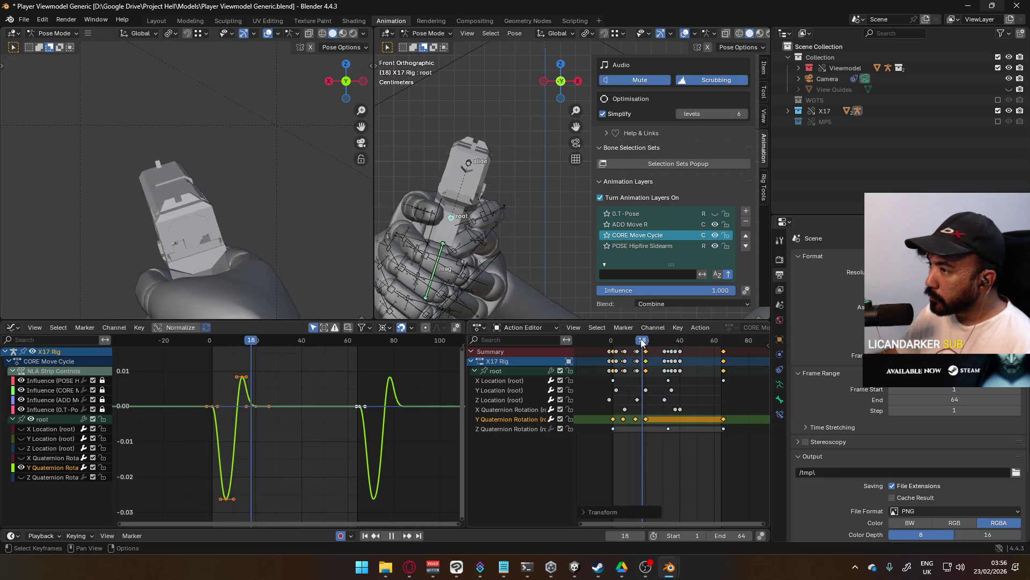
pyautogui.moveTo(610, 343); pyautogui.dragTo(615, 345)
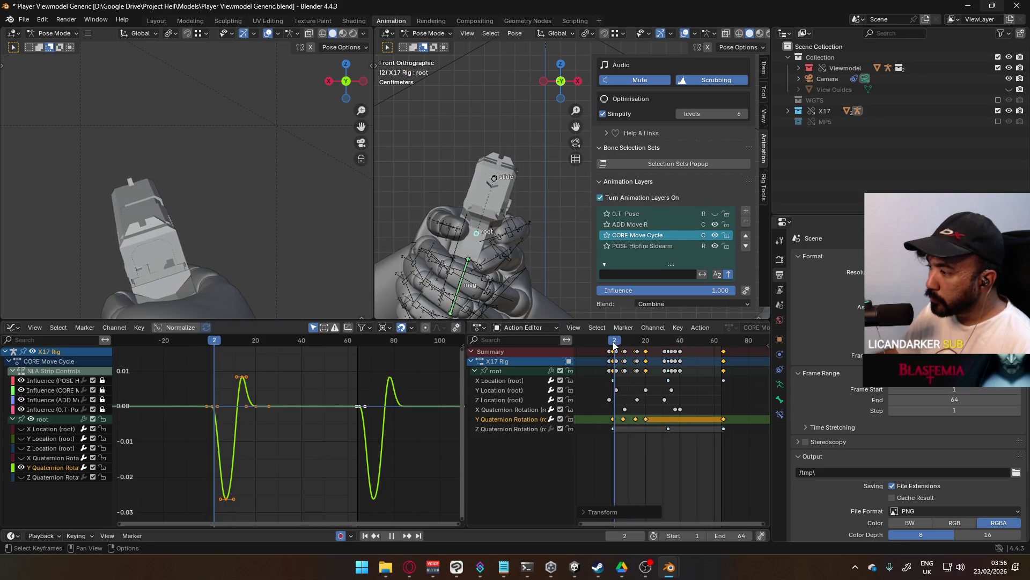
pyautogui.press('space')
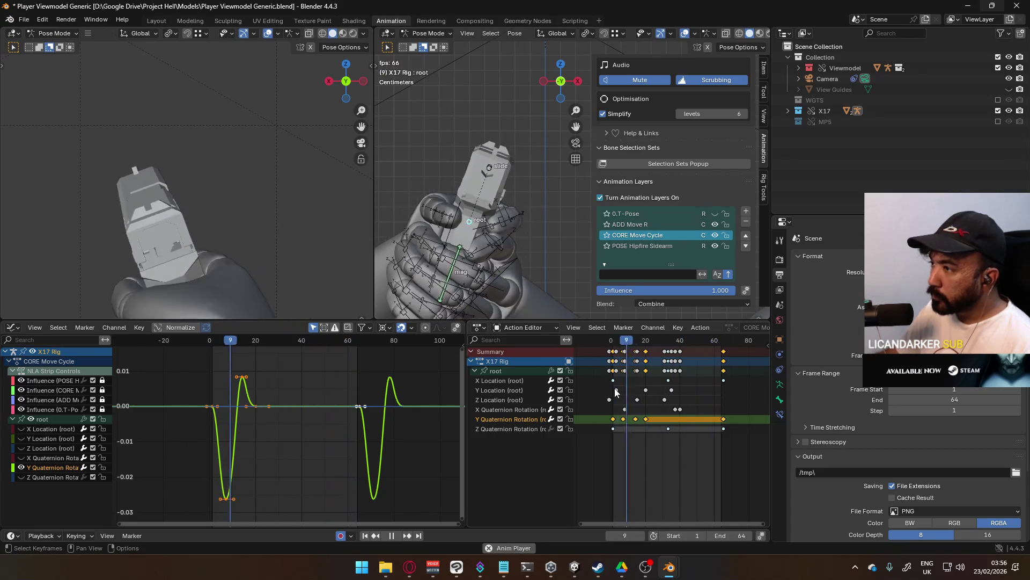
pyautogui.scroll(-1, 291, 418)
# Box-select the curve's keys and scale them vertically for higher peaks and deeper dips.
pyautogui.moveTo(189, 374); pyautogui.dragTo(319, 528)
pyautogui.press('s')
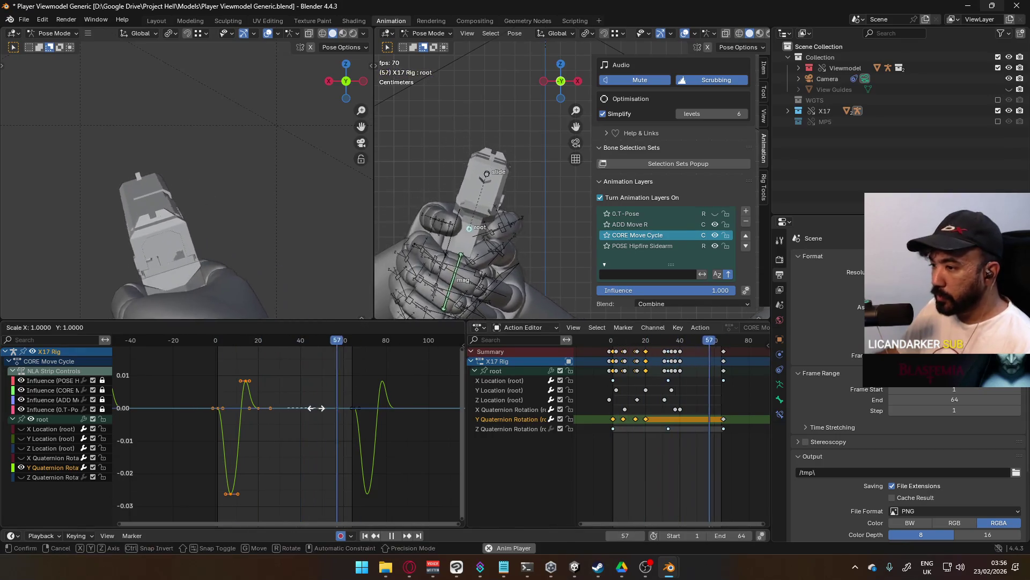
pyautogui.press('y')
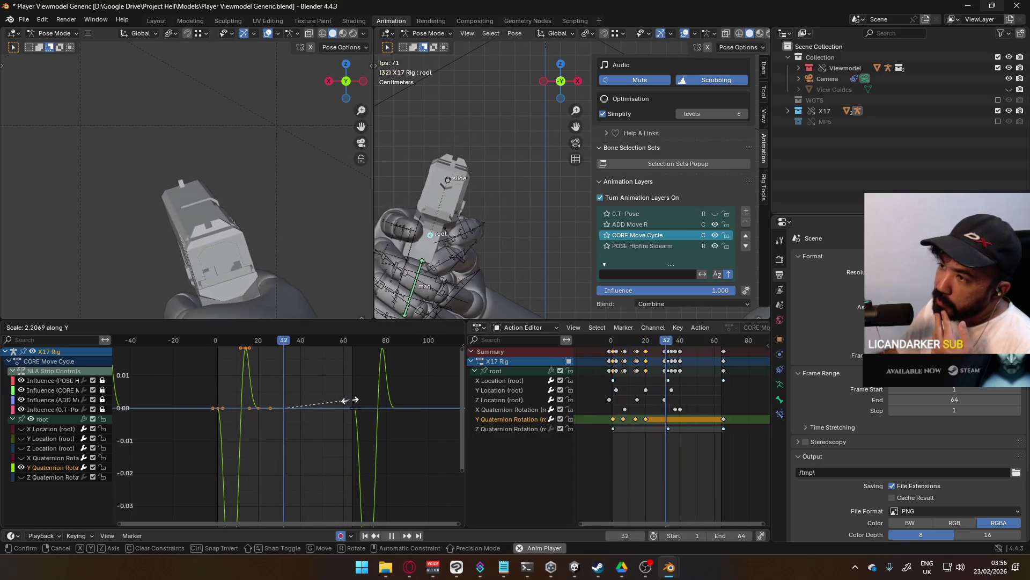
pyautogui.click(306, 404)
pyautogui.scroll(-2, 306, 404)
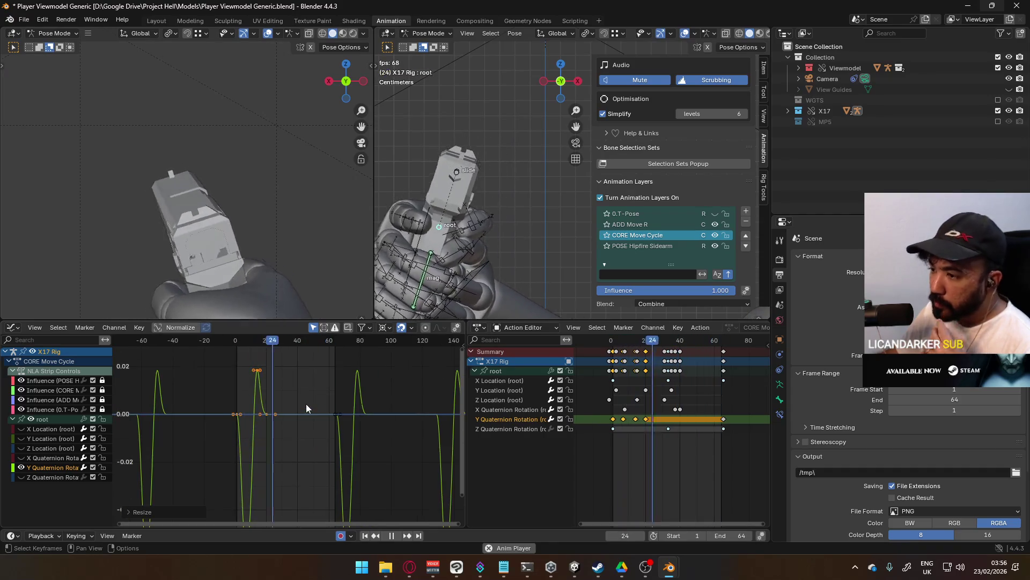
pyautogui.scroll(-2, 306, 404)
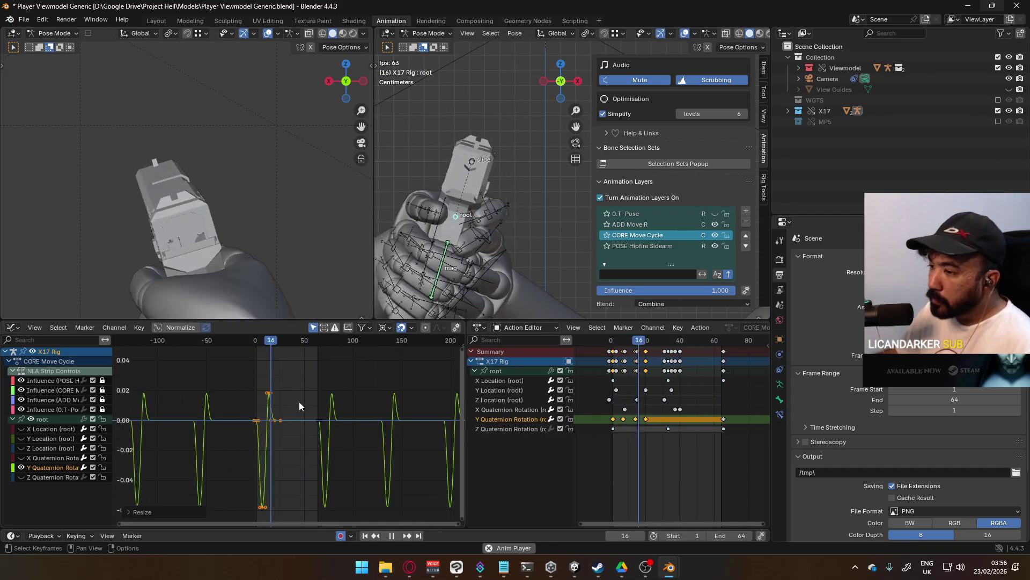
pyautogui.scroll(1, 299, 401)
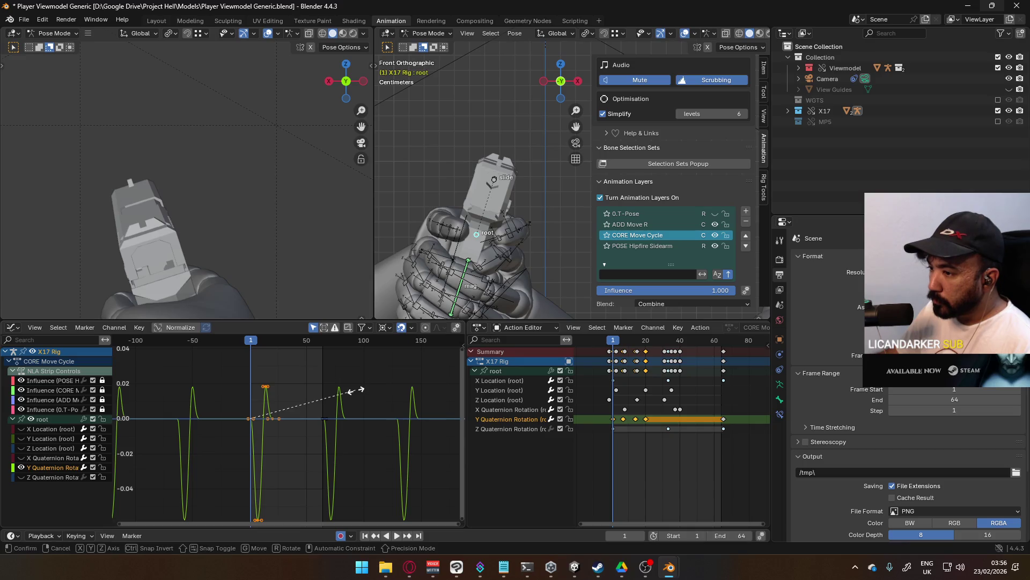
# Stretch the keys along time for longer swings and preview the wider wave.
pyautogui.press('x')
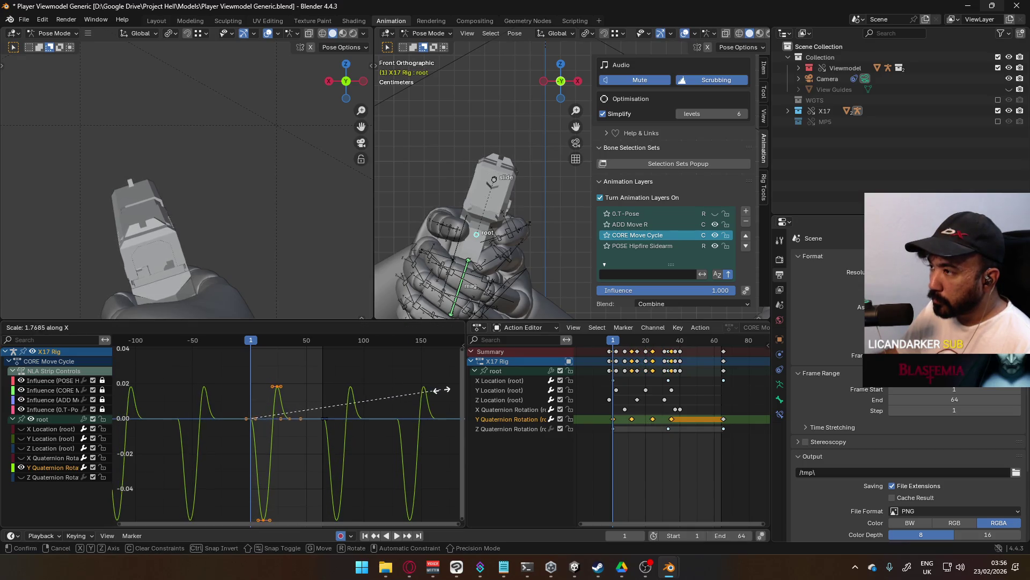
pyautogui.click(446, 390)
pyautogui.press('space')
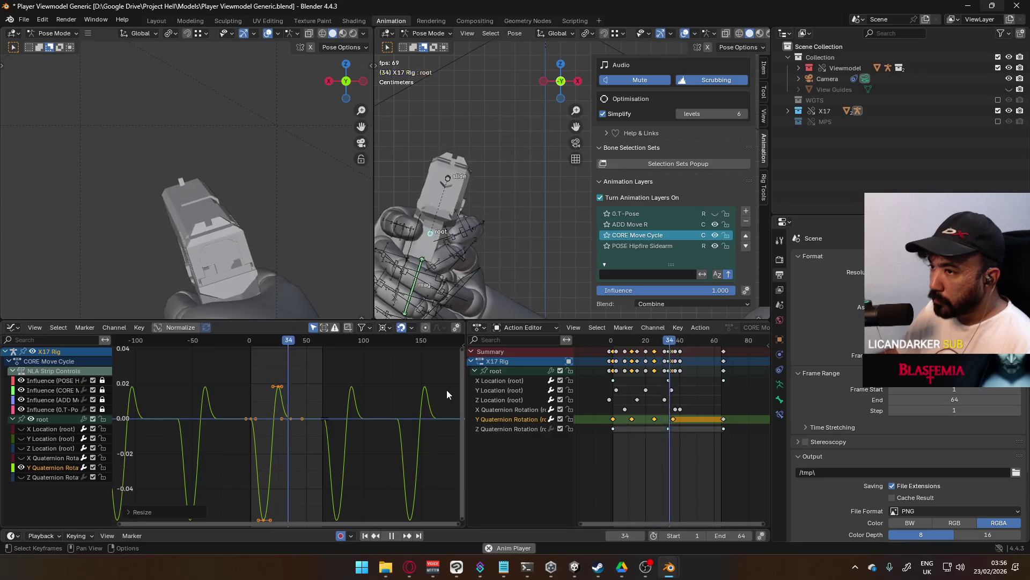
pyautogui.press('s')
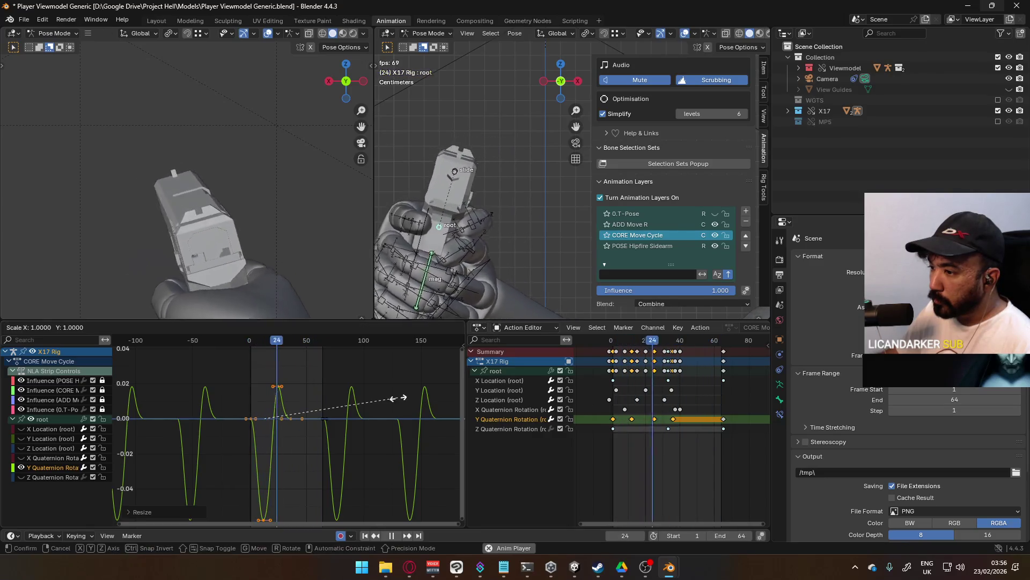
pyautogui.press('Escape')
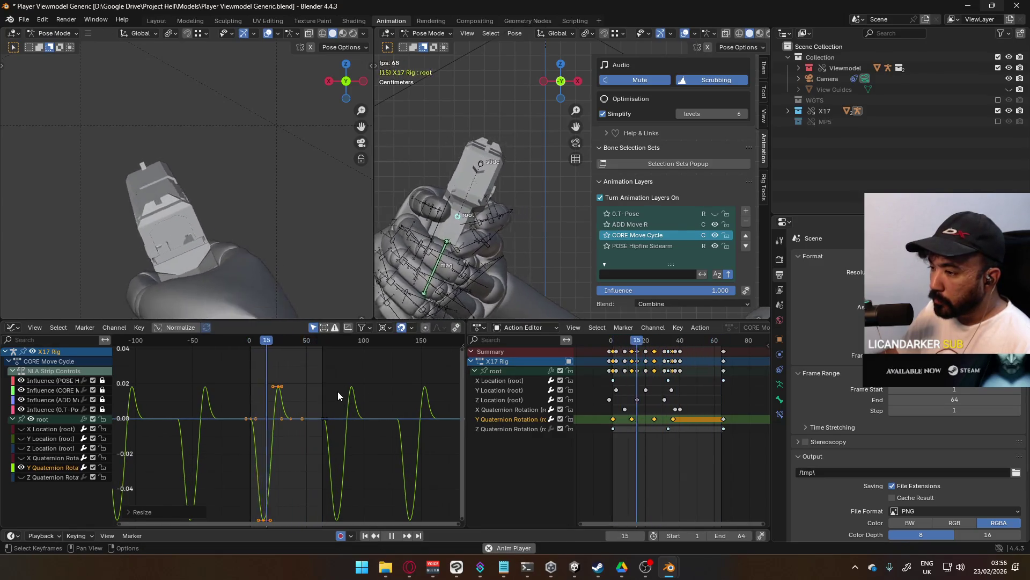
pyautogui.press('s')
pyautogui.press('Escape')
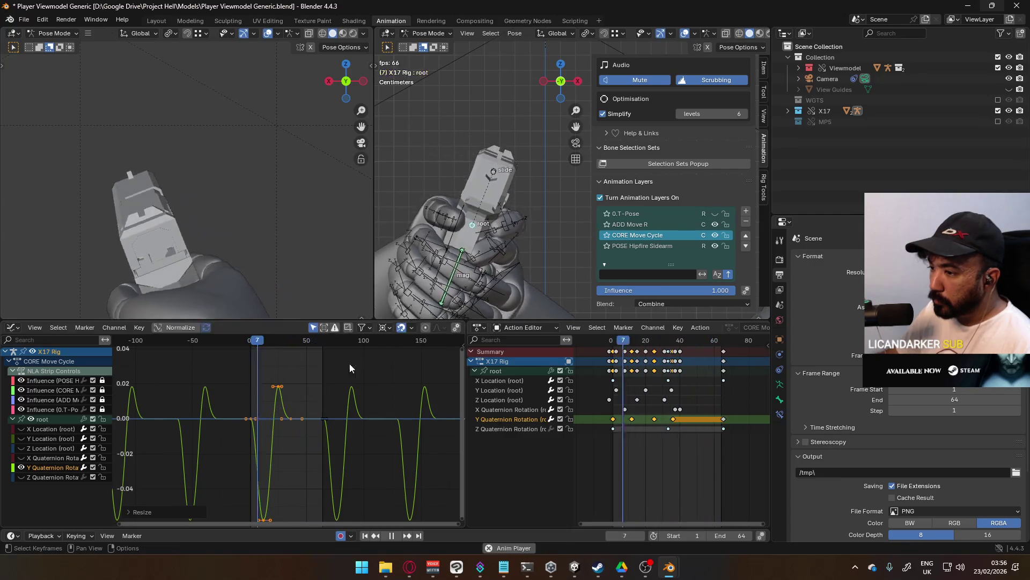
# Select a single key on the Y rotation curve together with its handles.
pyautogui.click(251, 418)
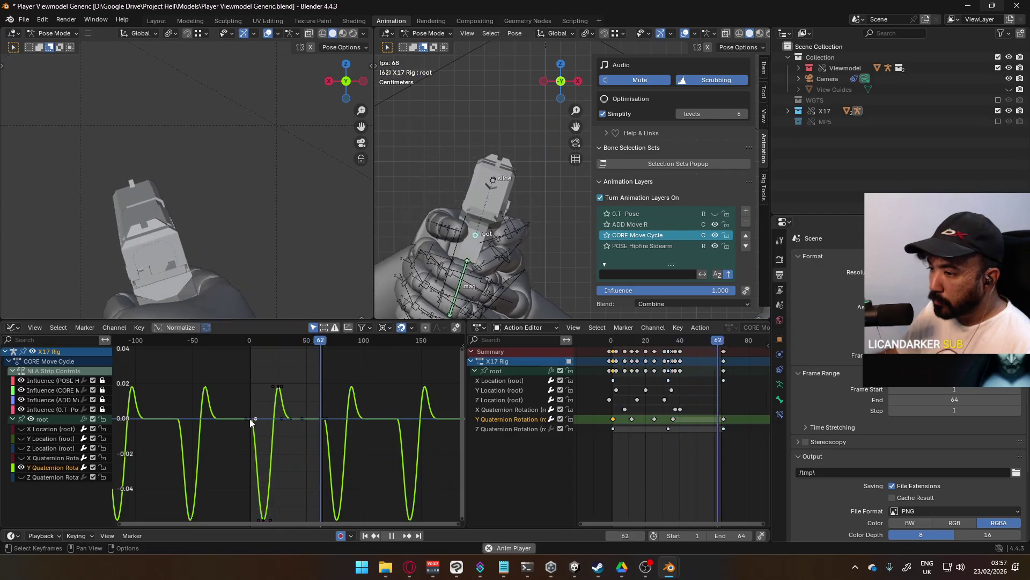
pyautogui.click(250, 418)
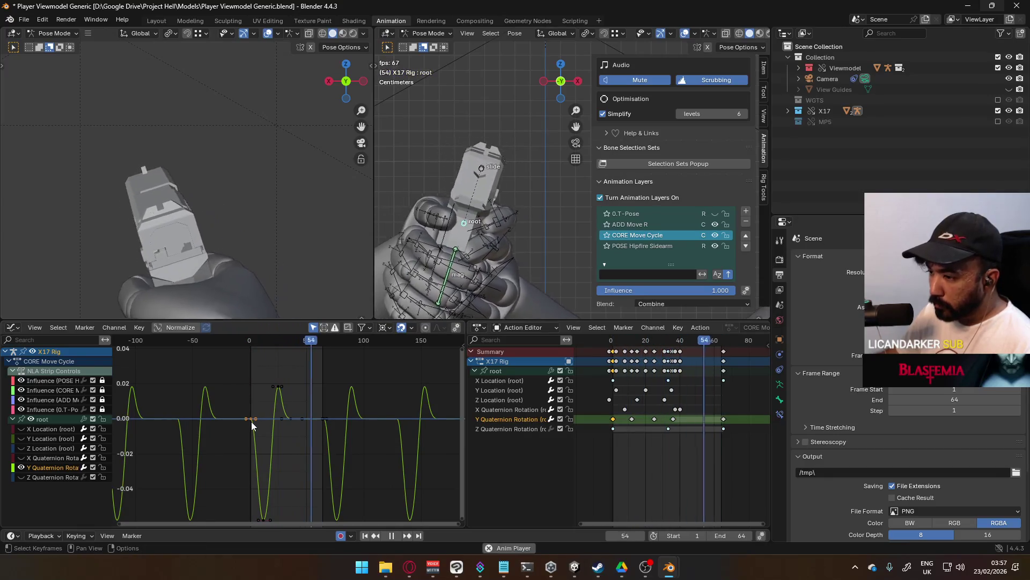
pyautogui.scroll(3, 246, 429)
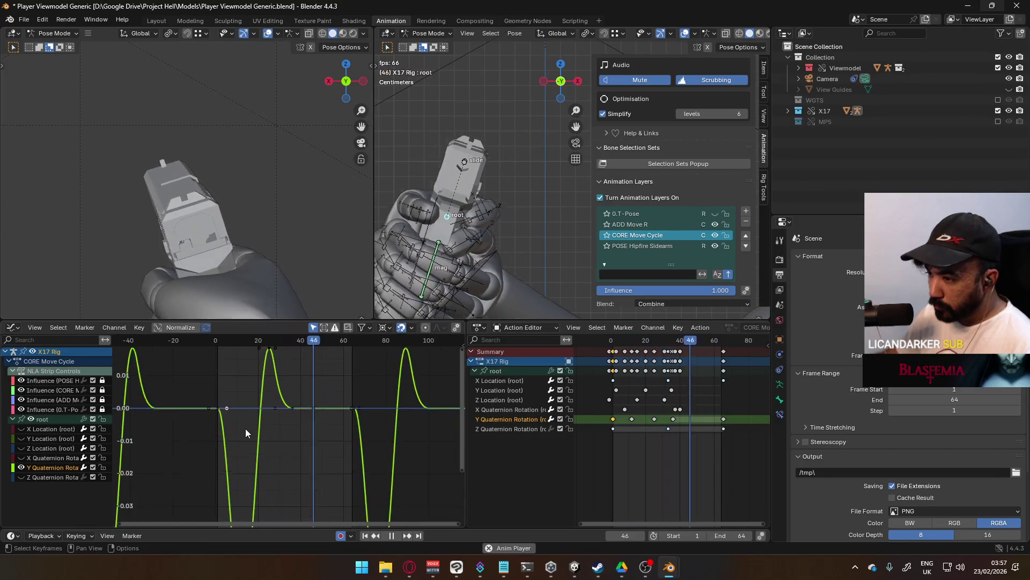
pyautogui.scroll(1, 202, 395)
# Box-select the middle wave's keys and try scaling them in time, cancelling the change.
pyautogui.rightClick(200, 402)
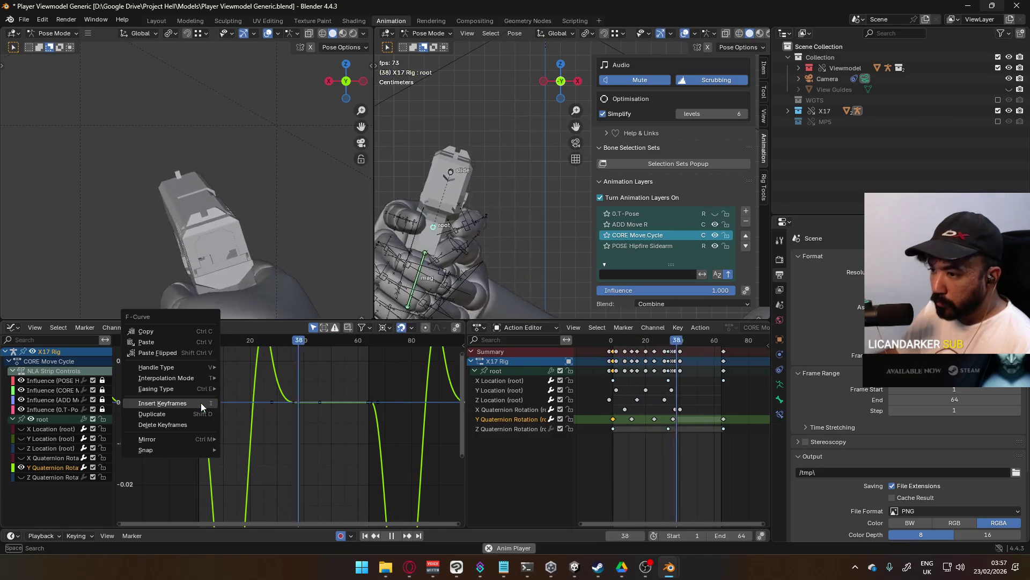
pyautogui.press('F3')
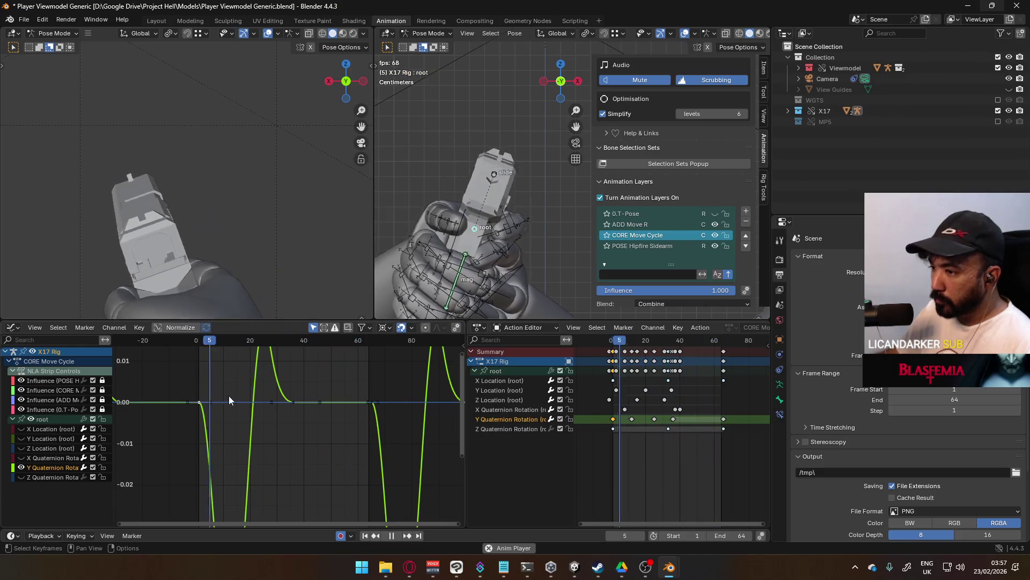
pyautogui.scroll(-5, 184, 384)
pyautogui.moveTo(233, 378)
pyautogui.mouseDown()
pyautogui.moveTo(275, 425)
pyautogui.moveTo(312, 518)
pyautogui.mouseUp()
pyautogui.press('s')
pyautogui.press('x')
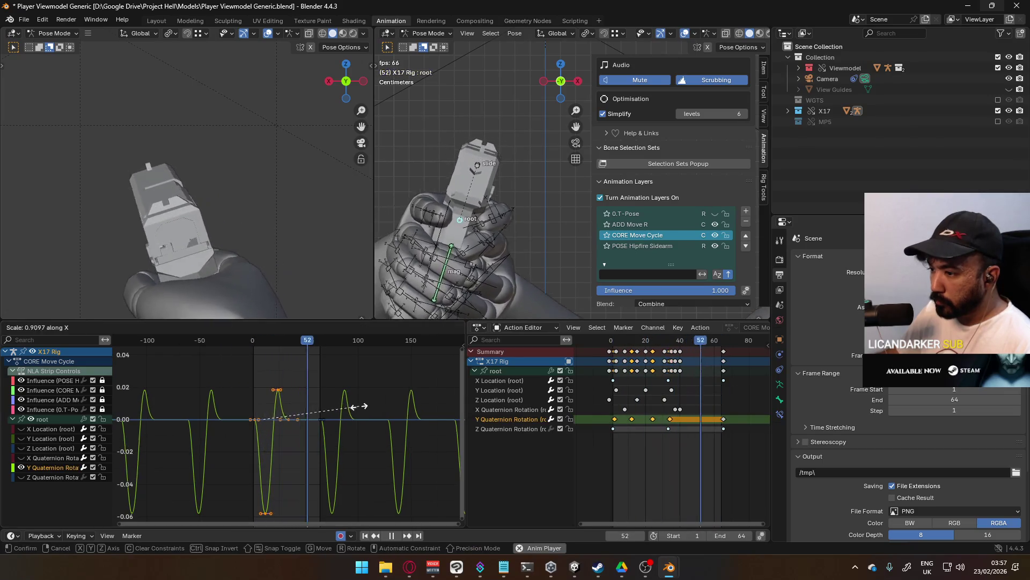
pyautogui.press('Escape')
pyautogui.scroll(3, 344, 405)
pyautogui.press('s')
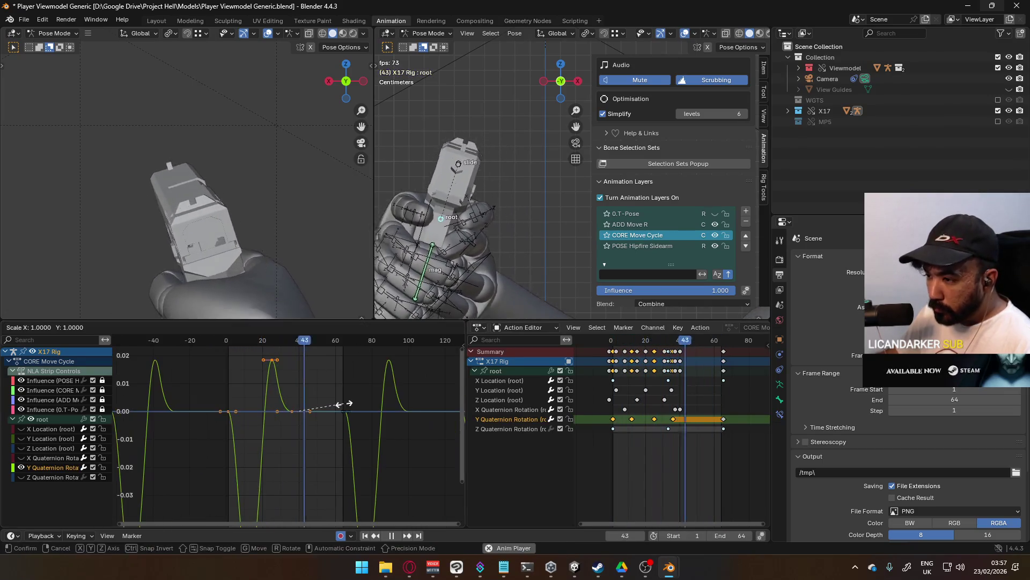
pyautogui.press('Escape')
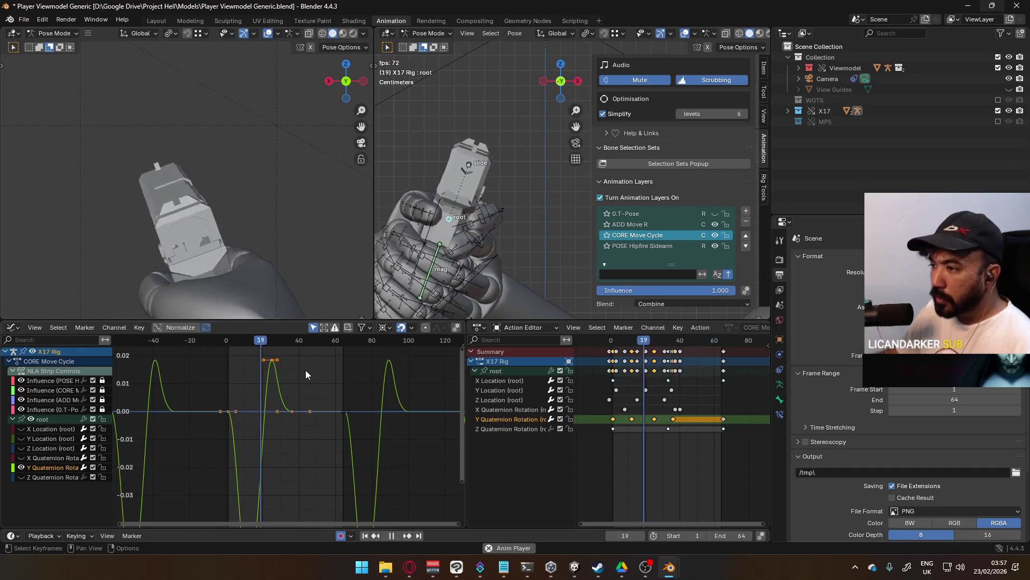
# Select the key near frame 0, snap the cursor to it with Cursor to Selection, and stop playback.
pyautogui.click(228, 411)
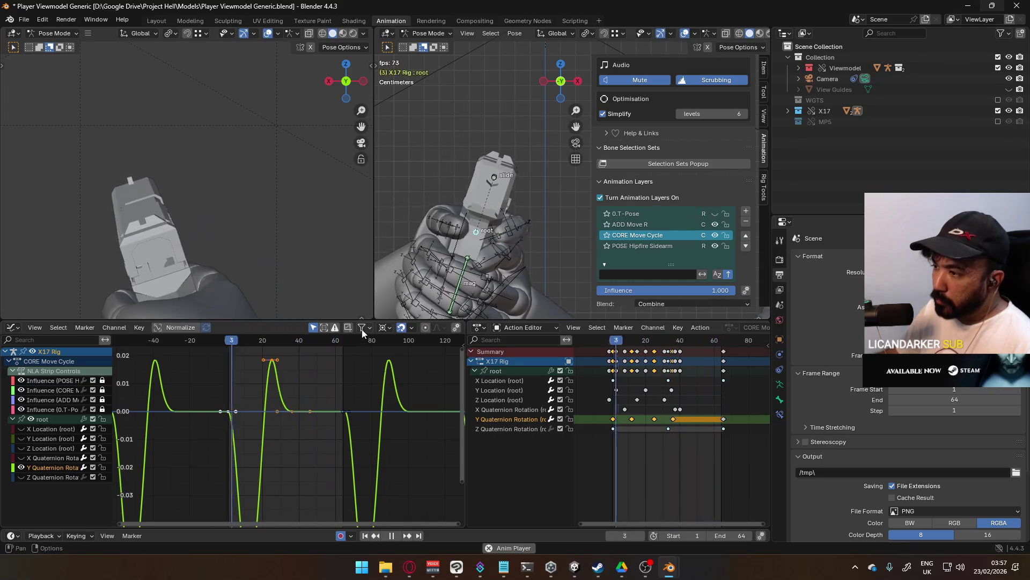
pyautogui.press('F3')
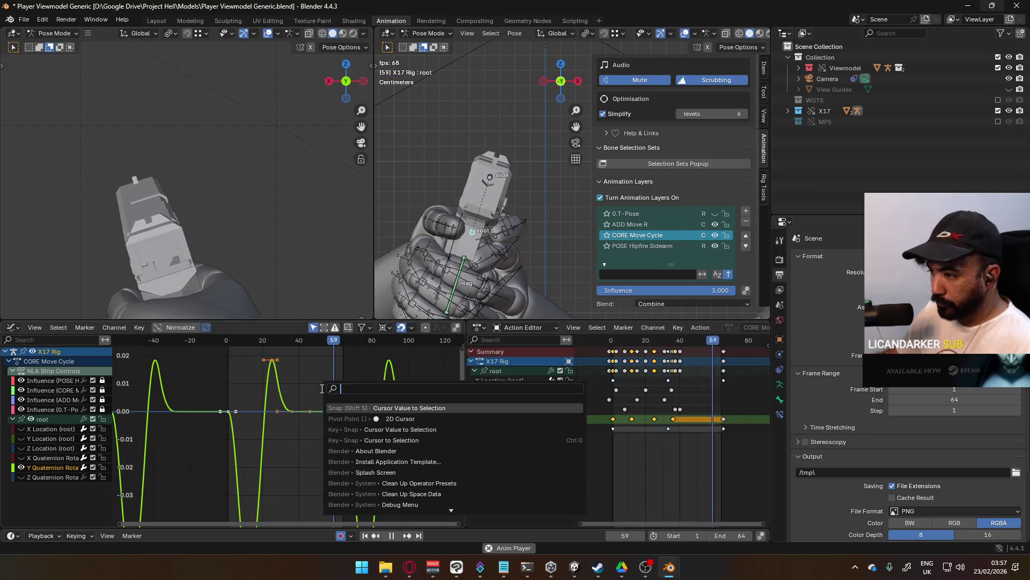
pyautogui.write('2d')
pyautogui.press('BackSpace')
pyautogui.press('BackSpace')
pyautogui.write('cursor to')
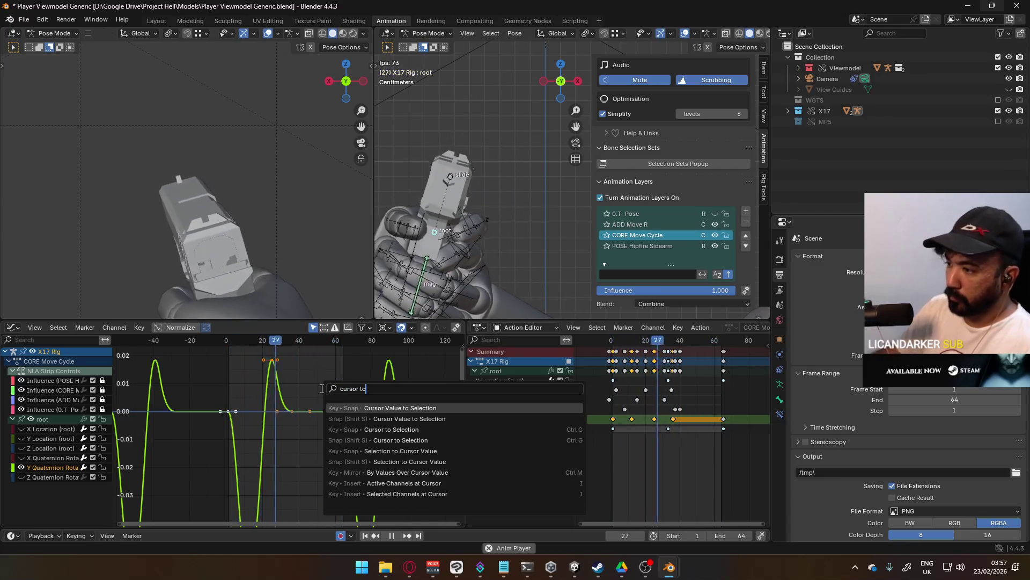
pyautogui.click(408, 431)
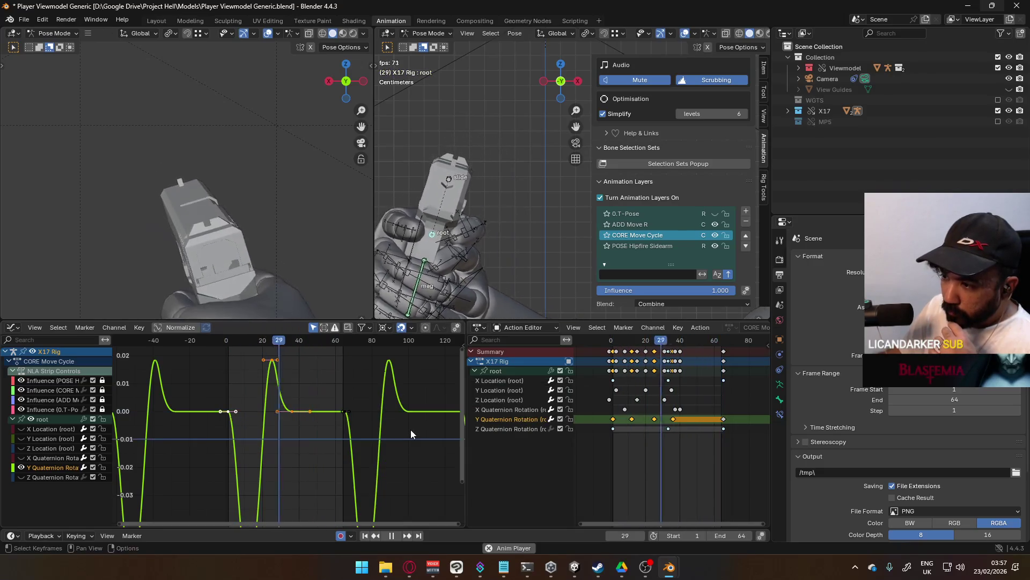
pyautogui.press('space')
pyautogui.scroll(-2, 331, 421)
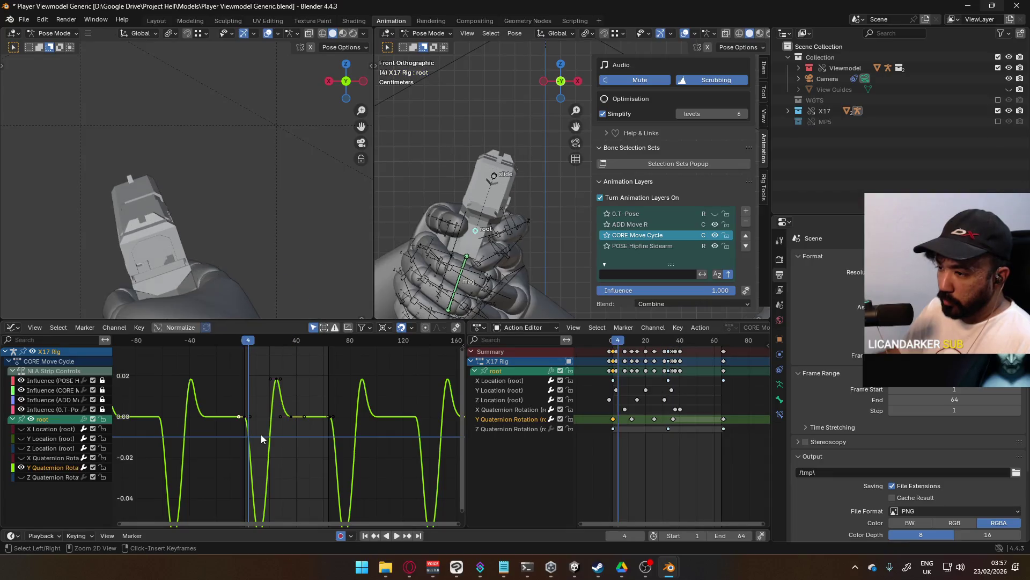
# Box-select the root's Y rotation keys in the Graph Editor.
pyautogui.press('Escape')
pyautogui.moveTo(208, 411); pyautogui.dragTo(339, 420)
pyautogui.scroll(-2, 279, 432)
pyautogui.moveTo(249, 413); pyautogui.dragTo(327, 429)
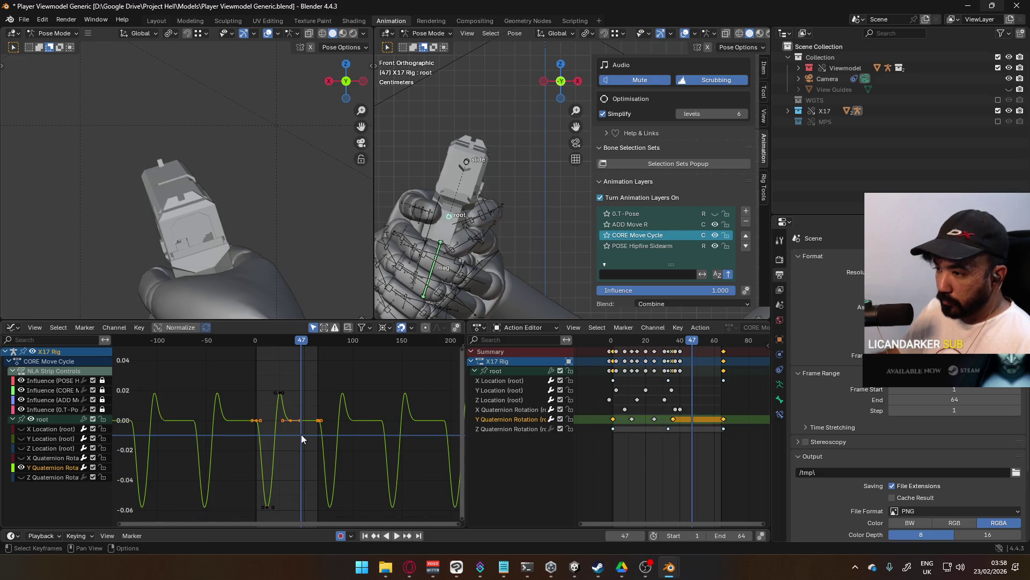
pyautogui.scroll(-5, 323, 453)
pyautogui.scroll(1, 323, 455)
pyautogui.hotkey('ctrl', 'z')
pyautogui.keyDown('alt'); pyautogui.scroll(-14, 323, 455); pyautogui.keyUp('alt')
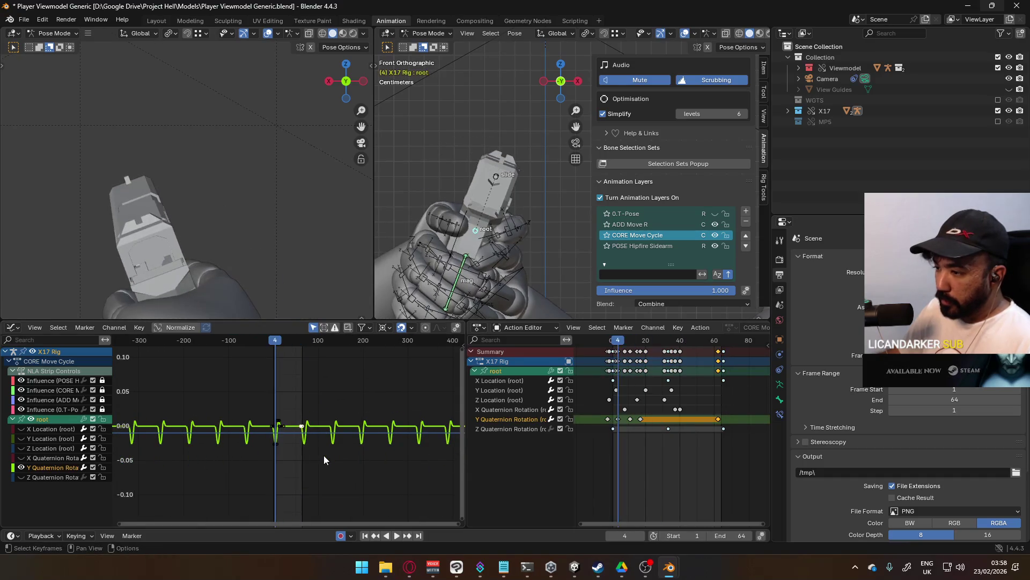
pyautogui.scroll(4, 310, 459)
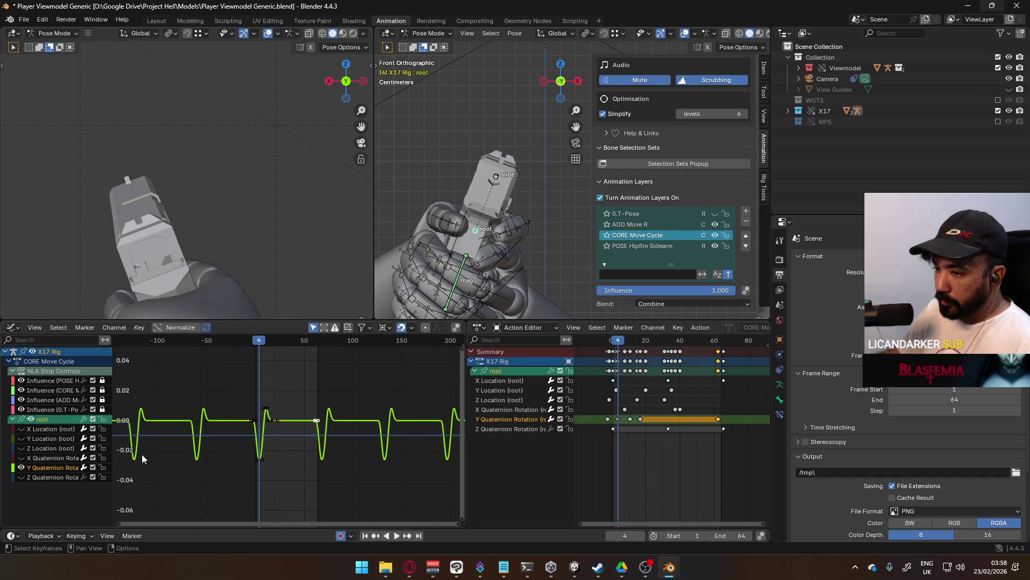
pyautogui.scroll(2, 278, 433)
pyautogui.keyDown('alt'); pyautogui.scroll(14, 278, 432); pyautogui.keyUp('alt')
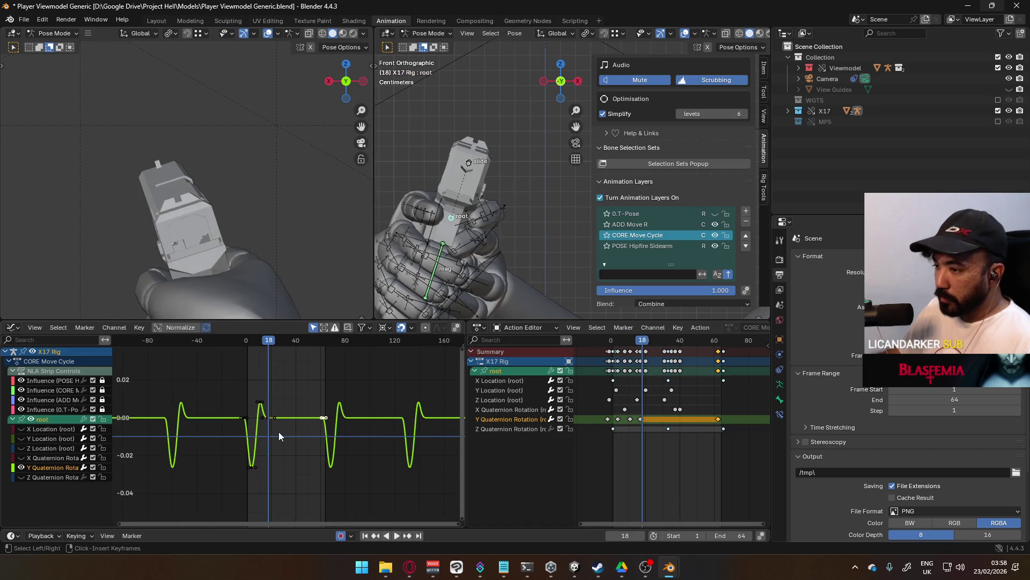
# Switch the time ruler to timecode and briefly preview the animation playback.
pyautogui.hotkey('ctrl', 't')
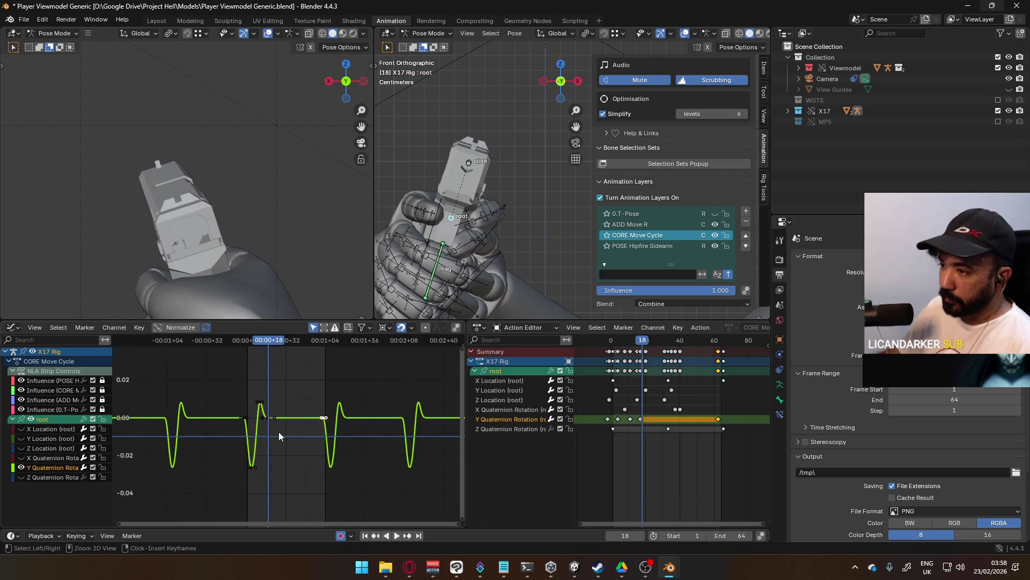
pyautogui.hotkey('ctrl', 'z')
pyautogui.hotkey('ctrl', 'z')
pyautogui.press('space')
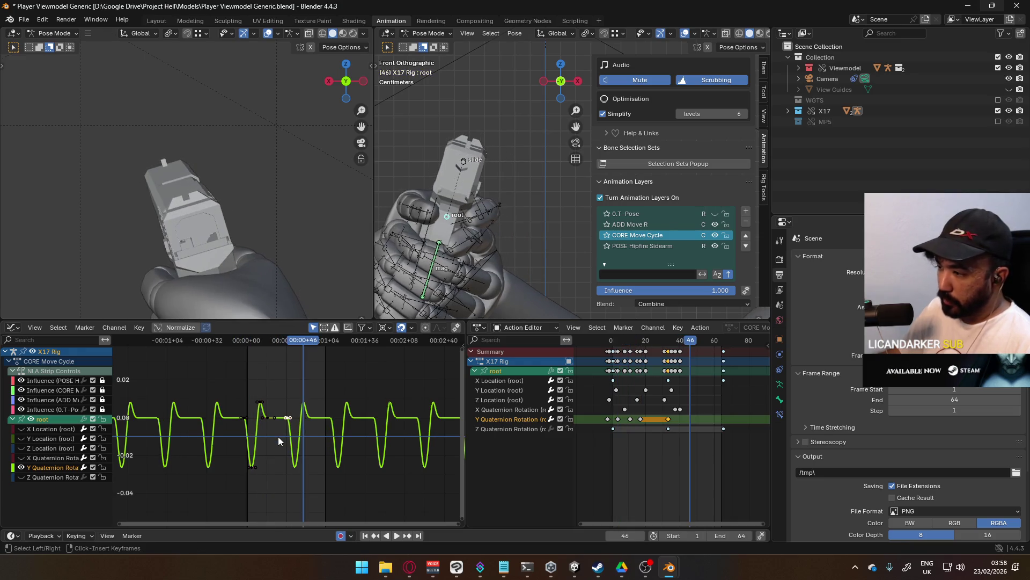
pyautogui.press('space')
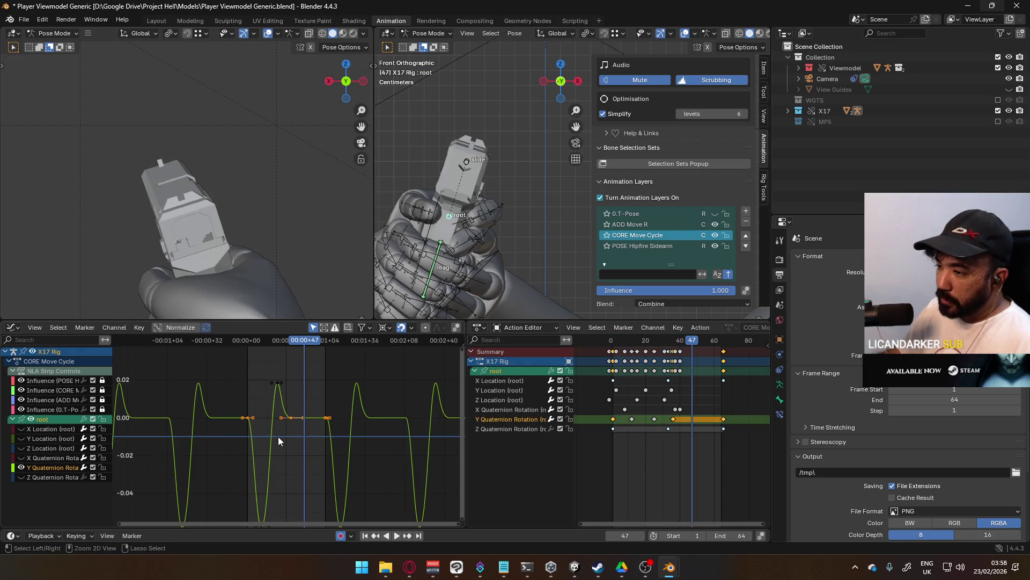
pyautogui.scroll(-1, 280, 432)
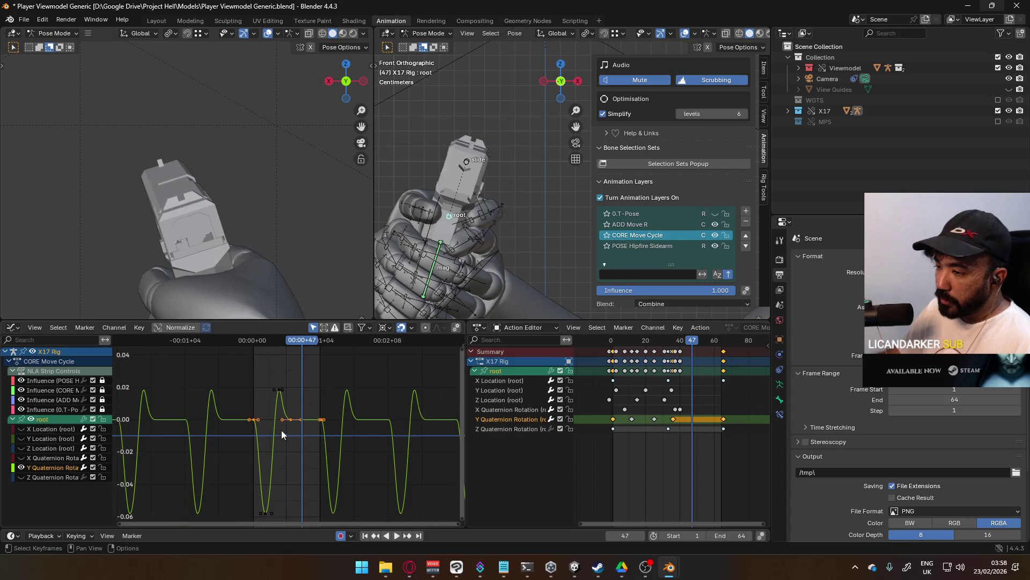
# Snap the 2D cursor value to the selected rest keys at 0.00.
pyautogui.click(254, 418)
pyautogui.moveTo(230, 391)
pyautogui.mouseDown()
pyautogui.moveTo(266, 418)
pyautogui.moveTo(254, 421)
pyautogui.mouseUp()
pyautogui.rightClick(254, 421)
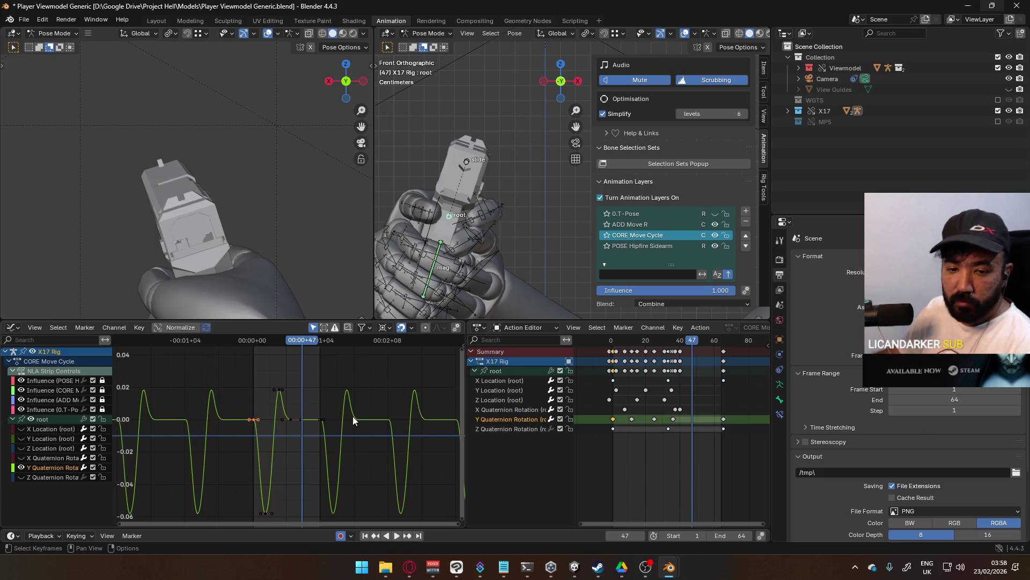
pyautogui.press('F3')
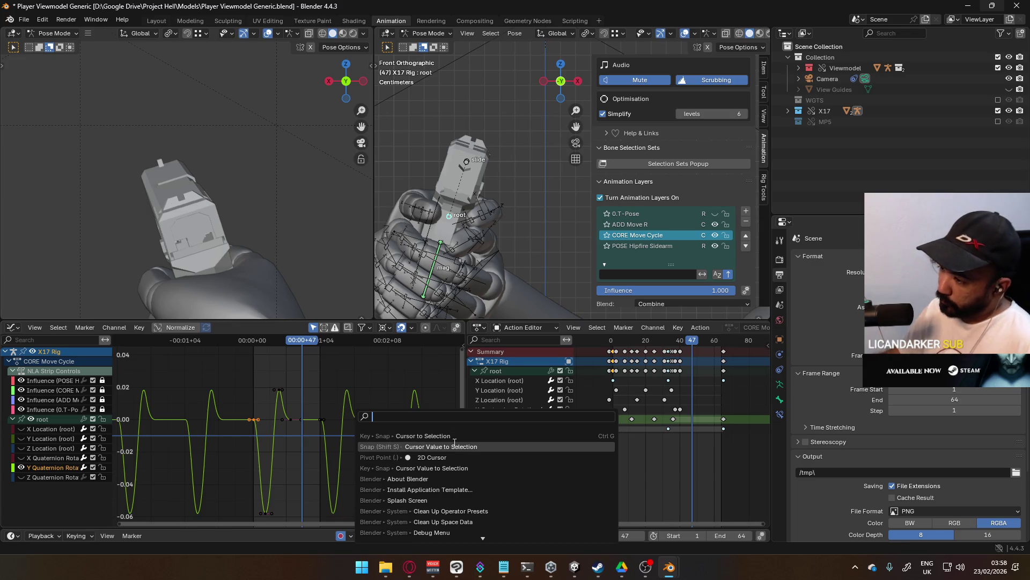
pyautogui.click(463, 444)
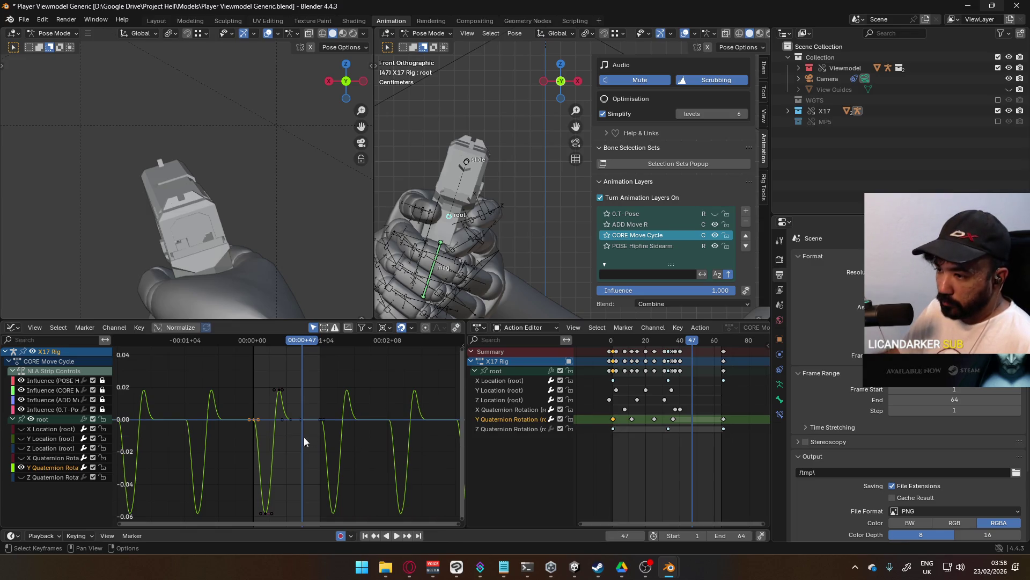
# Scrub back to frame 1 and box-select the keys of the middle cycle.
pyautogui.scroll(2, 281, 430)
pyautogui.moveTo(303, 344); pyautogui.dragTo(237, 353)
pyautogui.click(238, 414)
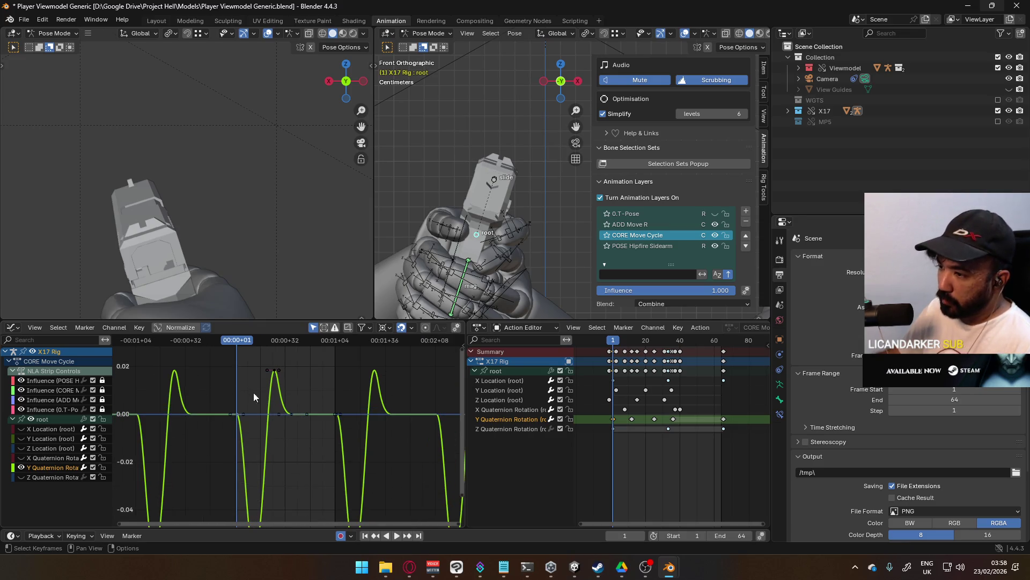
pyautogui.scroll(-3, 298, 417)
pyautogui.moveTo(233, 362); pyautogui.dragTo(328, 525)
pyautogui.rightClick(260, 426)
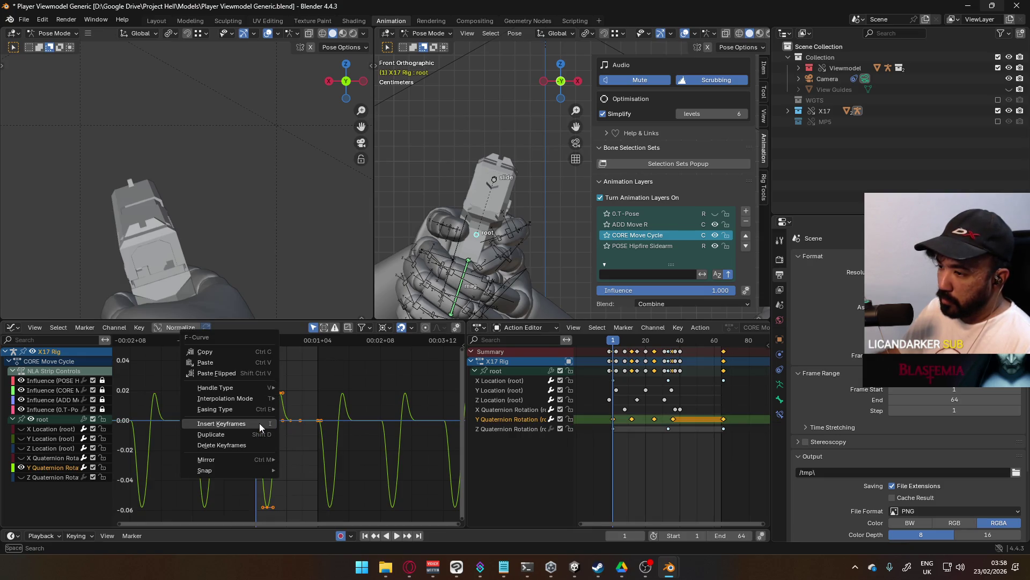
# Set the Graph Editor pivot point to Bounding Box Center.
pyautogui.press('F3')
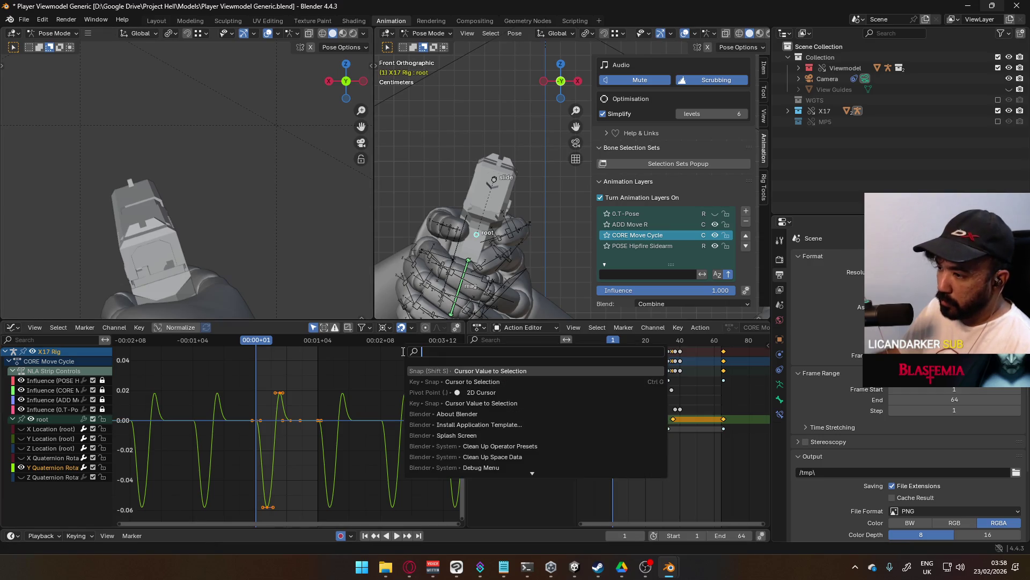
pyautogui.click(537, 392)
pyautogui.scroll(2, 445, 370)
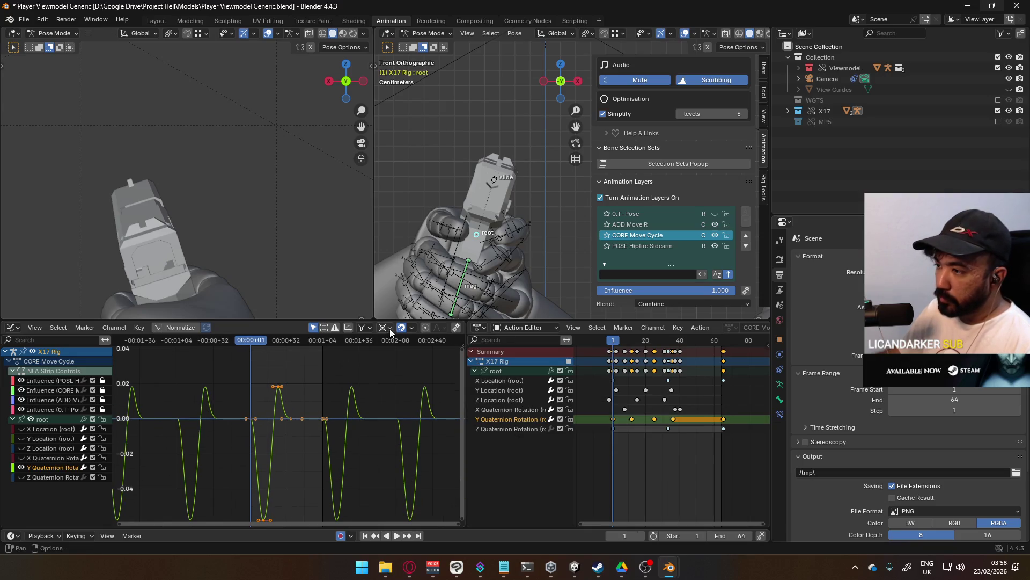
pyautogui.click(383, 328)
pyautogui.click(424, 355)
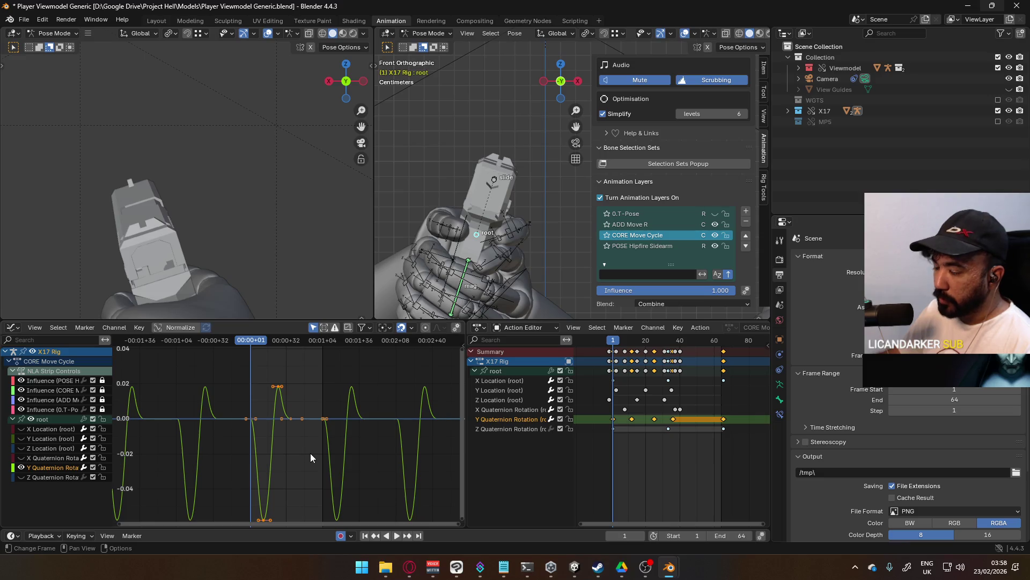
# Start looping playback and trial-scale the selected keys along the time axis.
pyautogui.press('space')
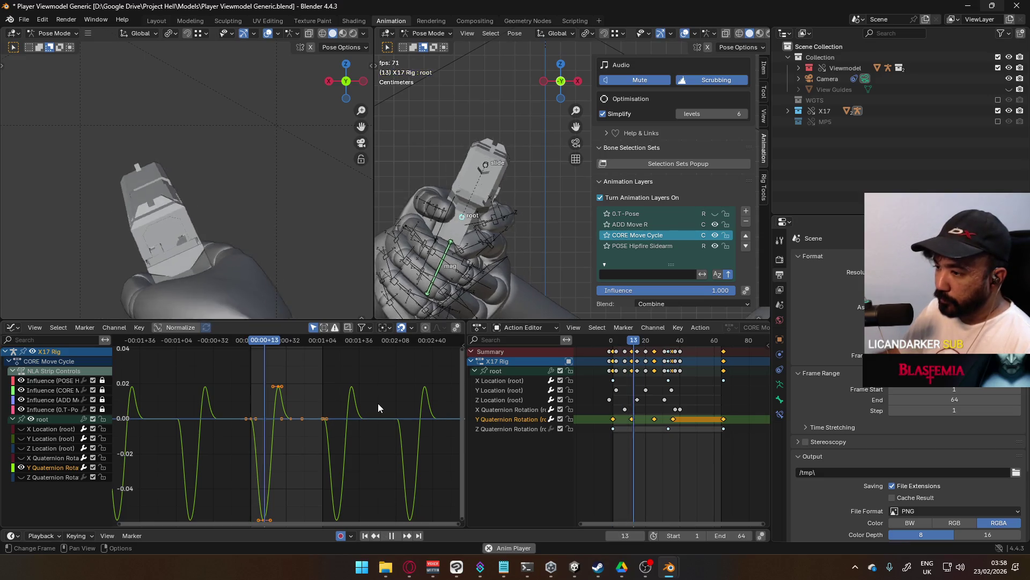
pyautogui.scroll(-1, 313, 452)
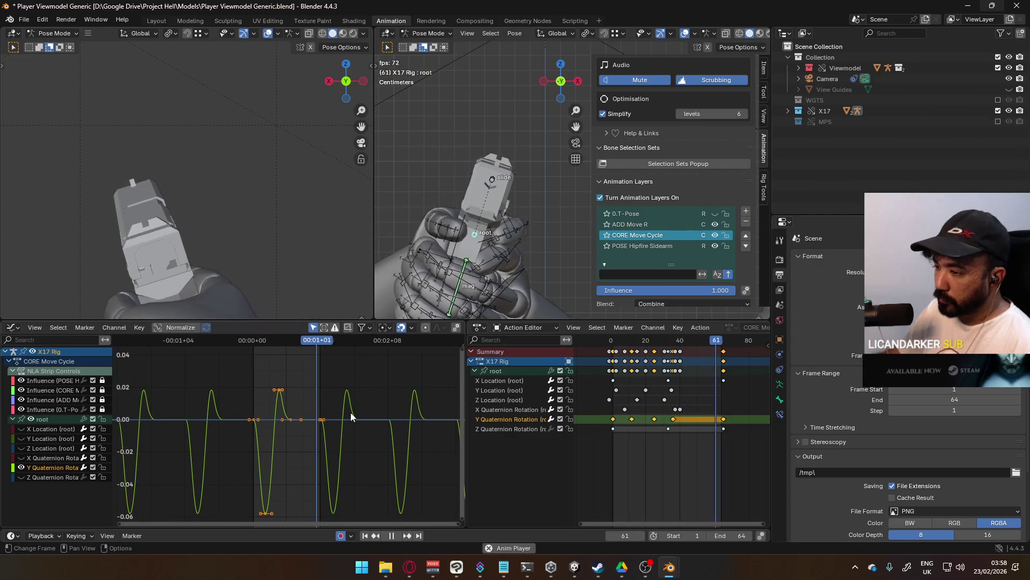
pyautogui.press('s')
pyautogui.press('x')
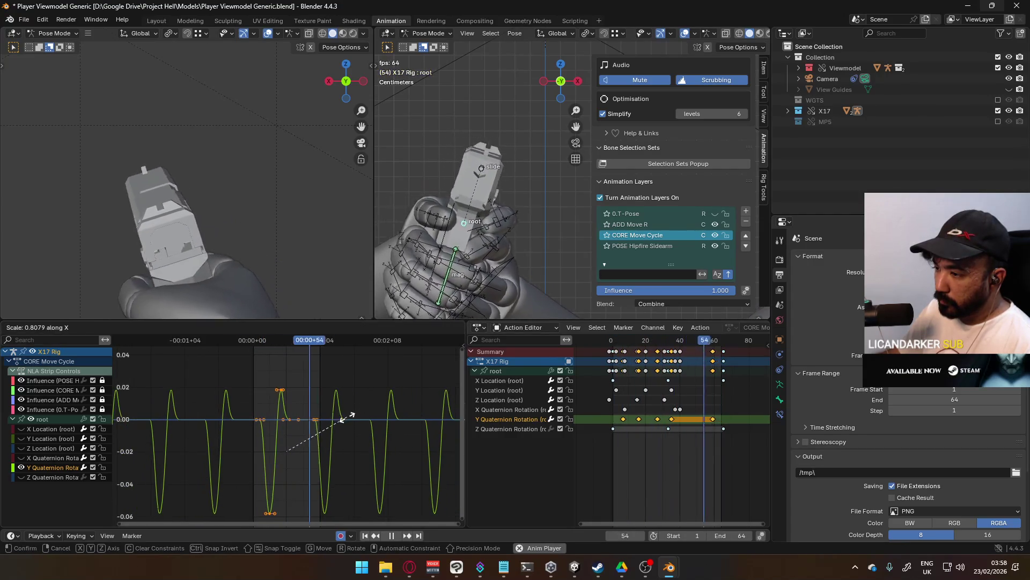
pyautogui.click(347, 422)
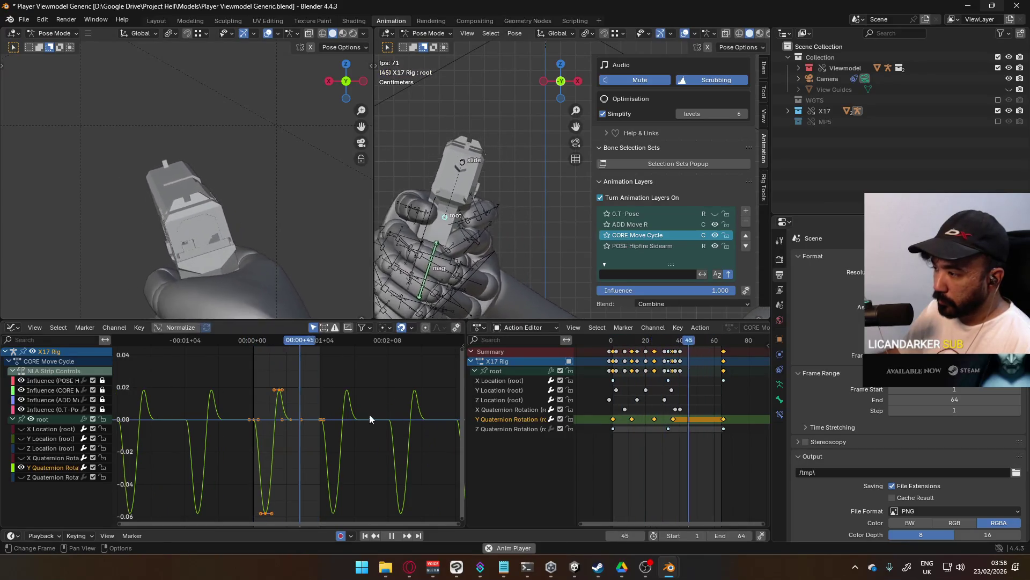
# Scale the middle cycle's keys to 0.6 in time and shift them 7 frames earlier.
pyautogui.moveTo(229, 368)
pyautogui.mouseDown()
pyautogui.moveTo(323, 497)
pyautogui.moveTo(313, 536)
pyautogui.mouseUp()
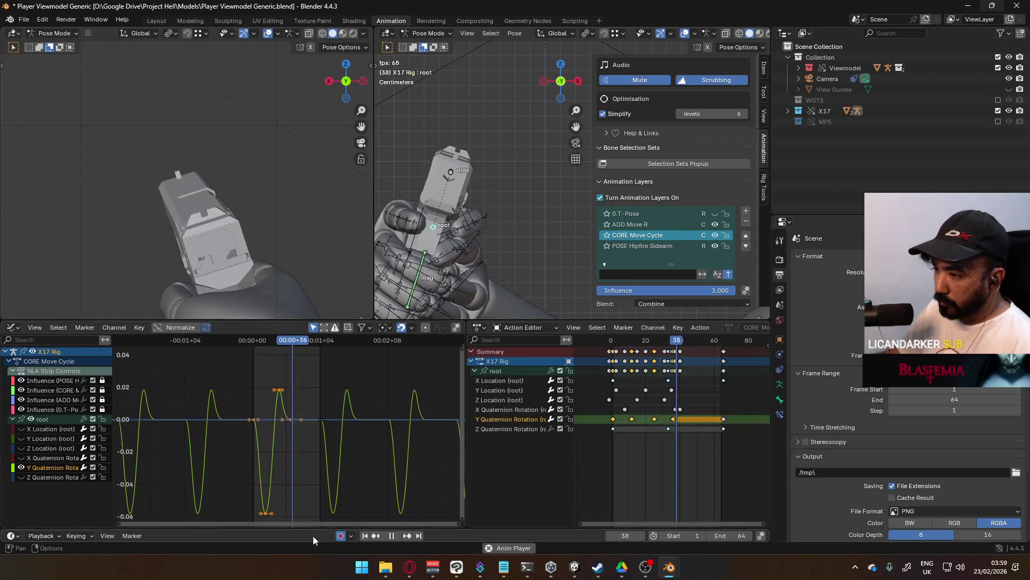
pyautogui.press('s')
pyautogui.press('x')
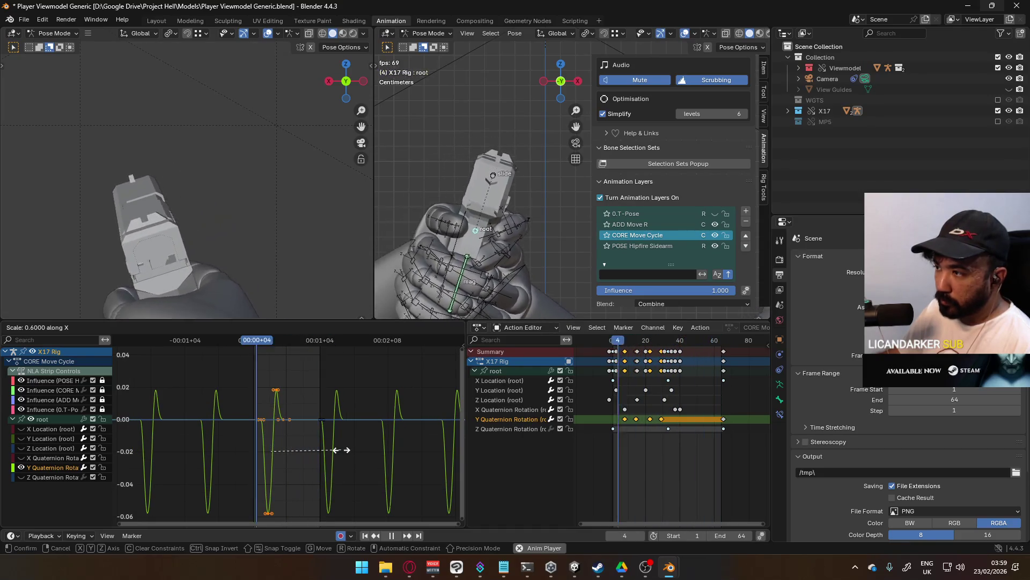
pyautogui.click(341, 450)
pyautogui.press('g')
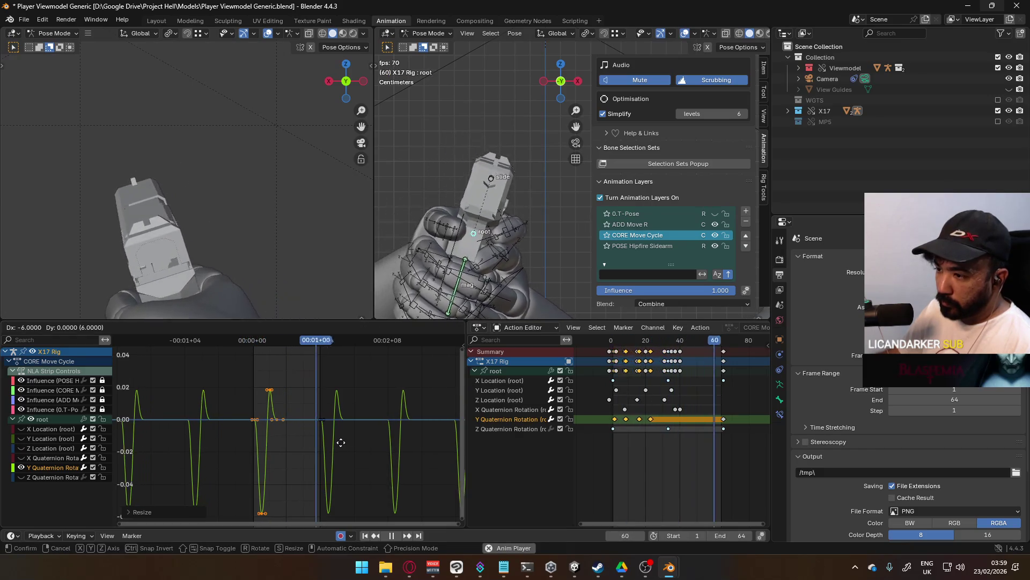
pyautogui.click(339, 442)
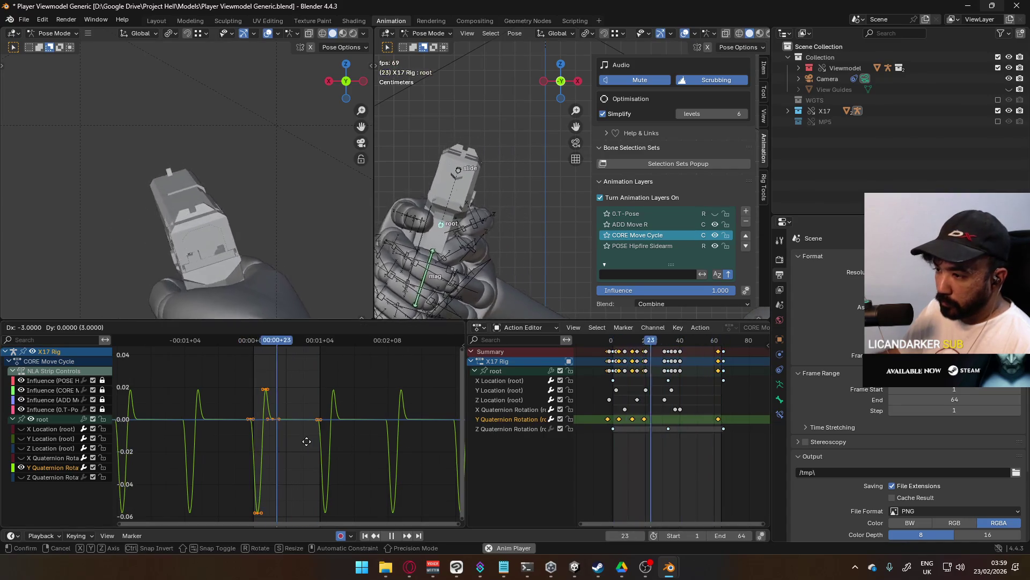
# Try shifting the keys another 5 frames earlier, then undo that shift.
pyautogui.press('g')
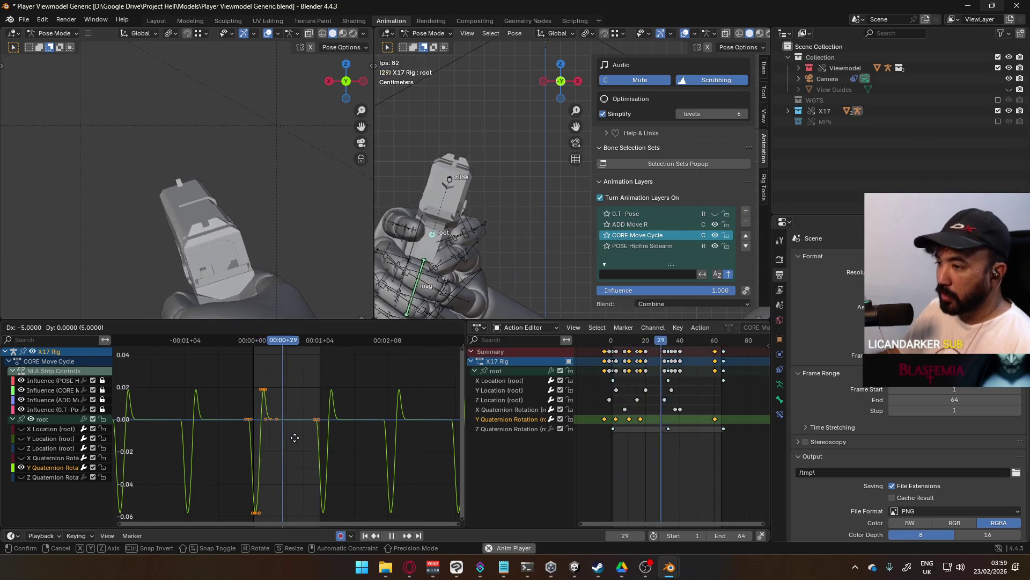
pyautogui.click(294, 437)
pyautogui.hotkey('ctrl', 'z')
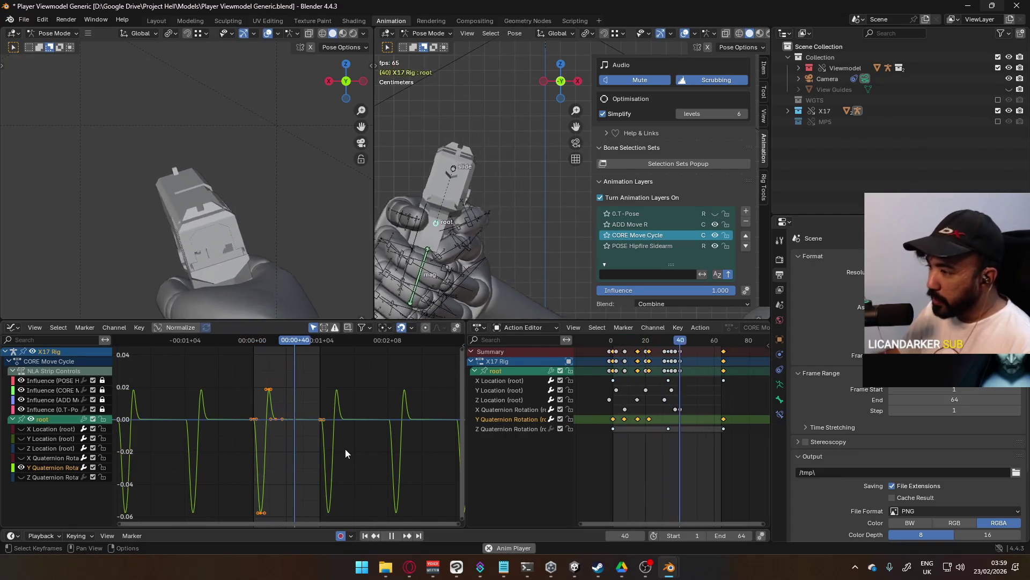
pyautogui.rightClick(333, 414)
# Set the selected keys' handle type to Auto Clamped.
pyautogui.moveTo(335, 381)
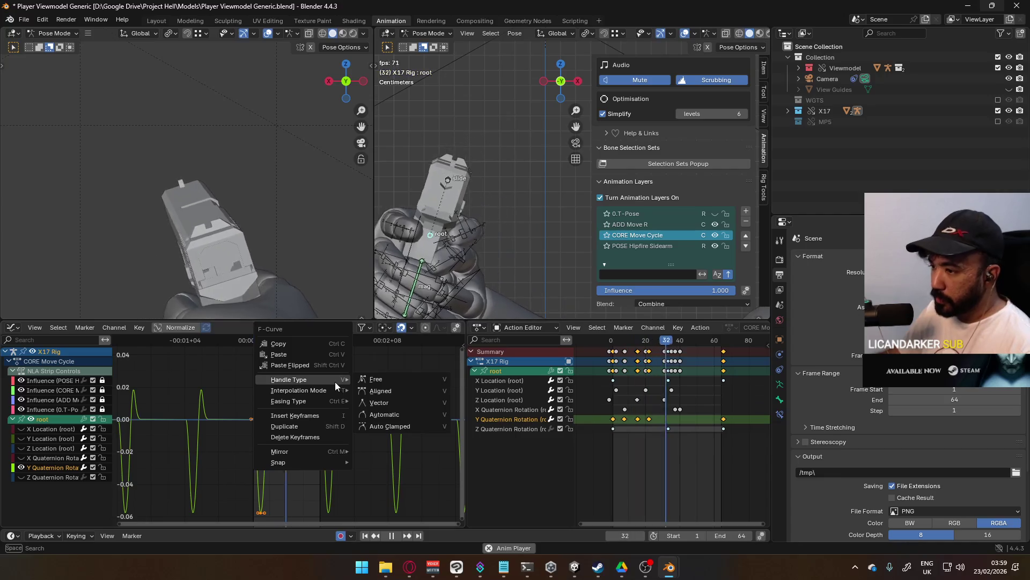
pyautogui.click(405, 415)
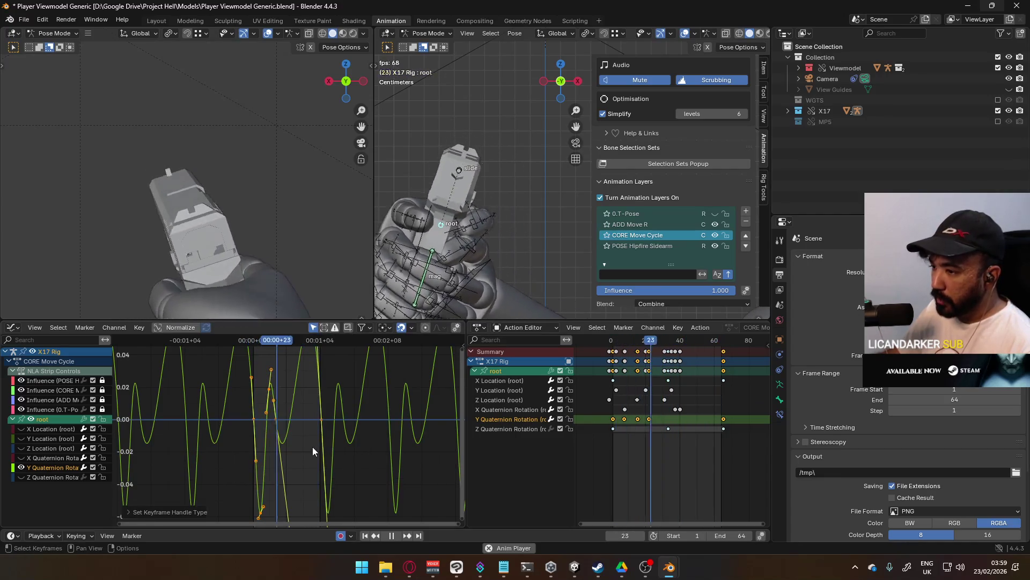
pyautogui.rightClick(265, 420)
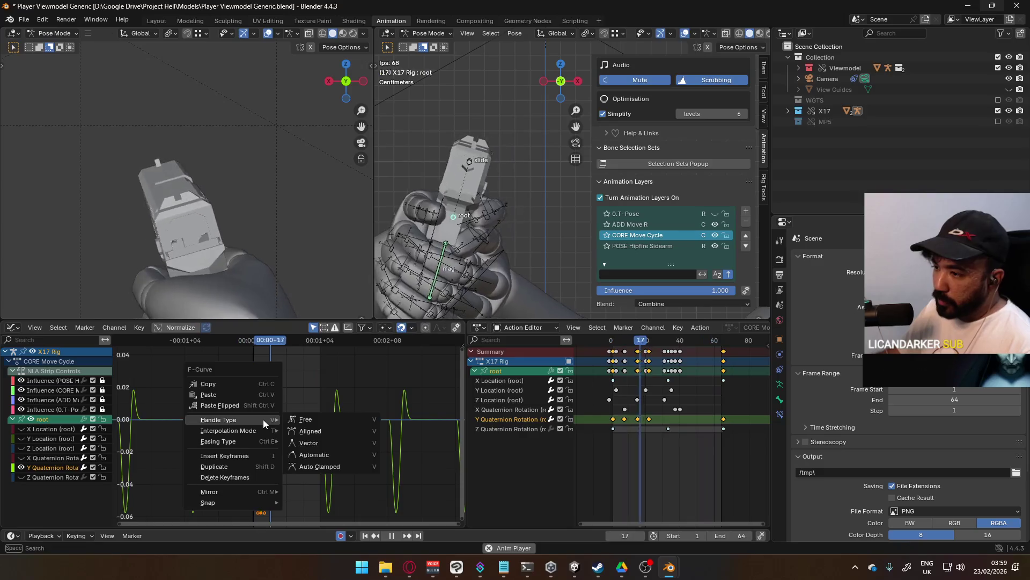
pyautogui.moveTo(257, 443)
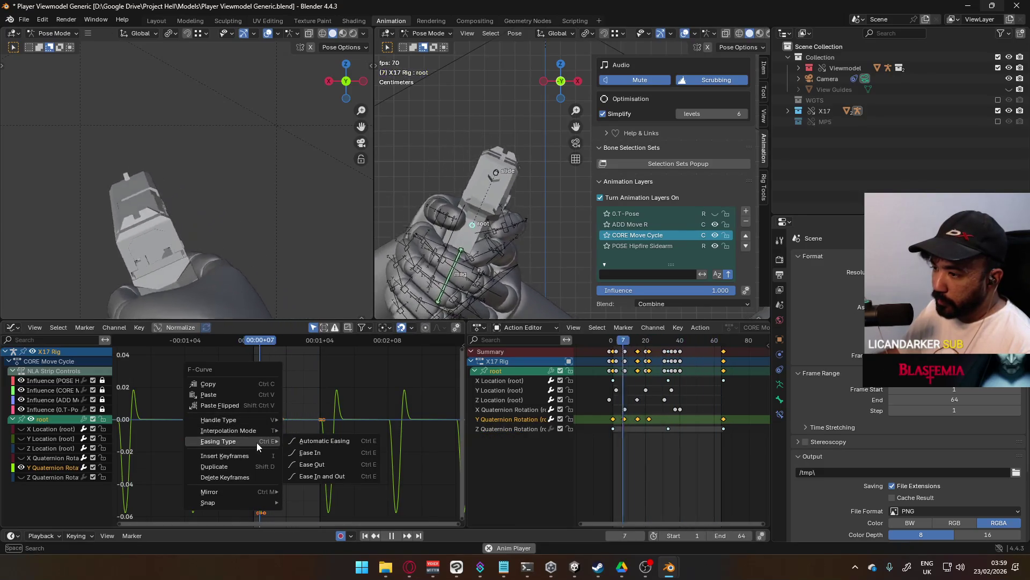
pyautogui.moveTo(254, 421)
pyautogui.click(332, 468)
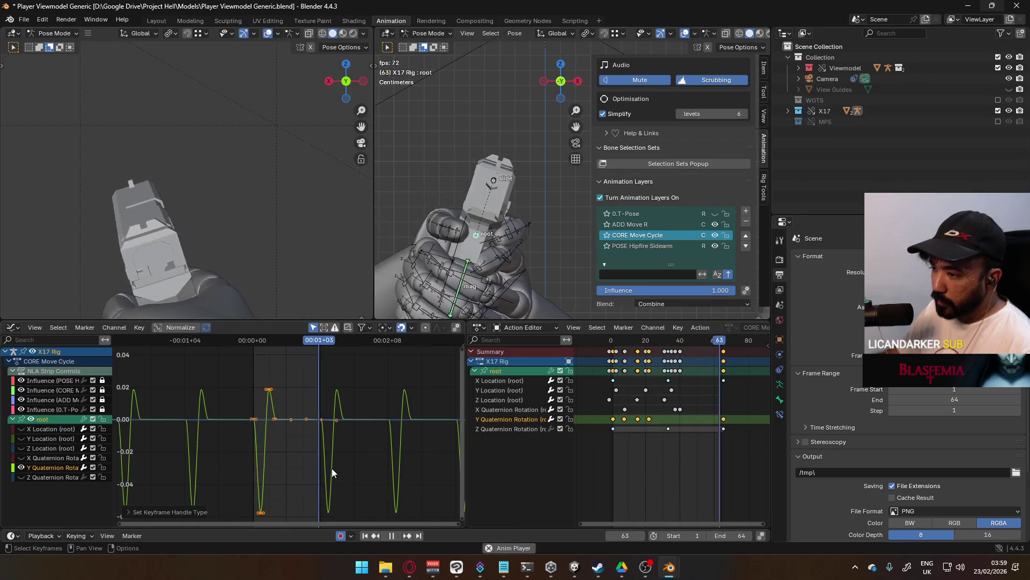
# Delete the bottom Y Quaternion key and select the remaining keys at frames 1 and 64.
pyautogui.click(284, 438)
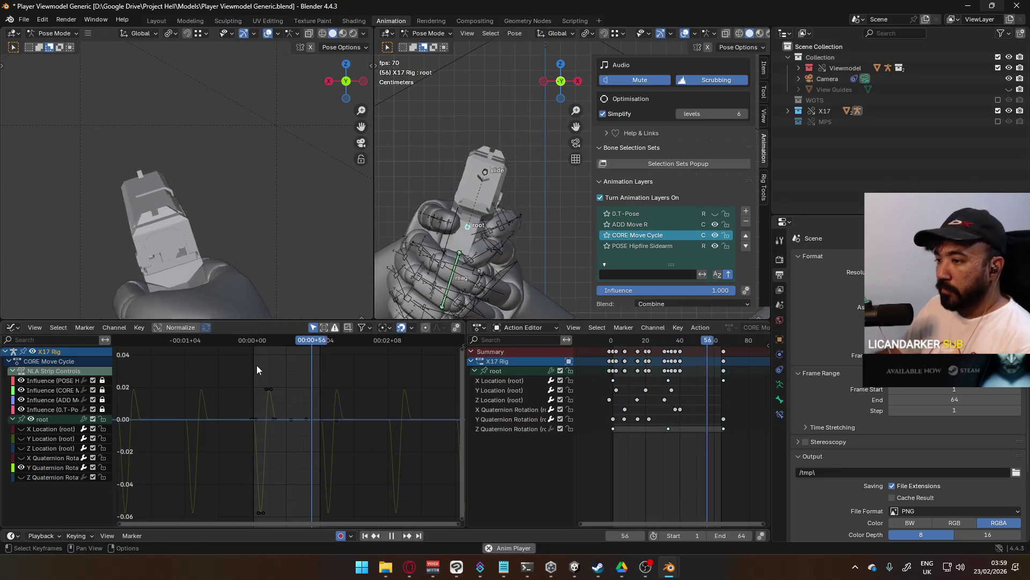
pyautogui.moveTo(256, 365); pyautogui.dragTo(302, 439)
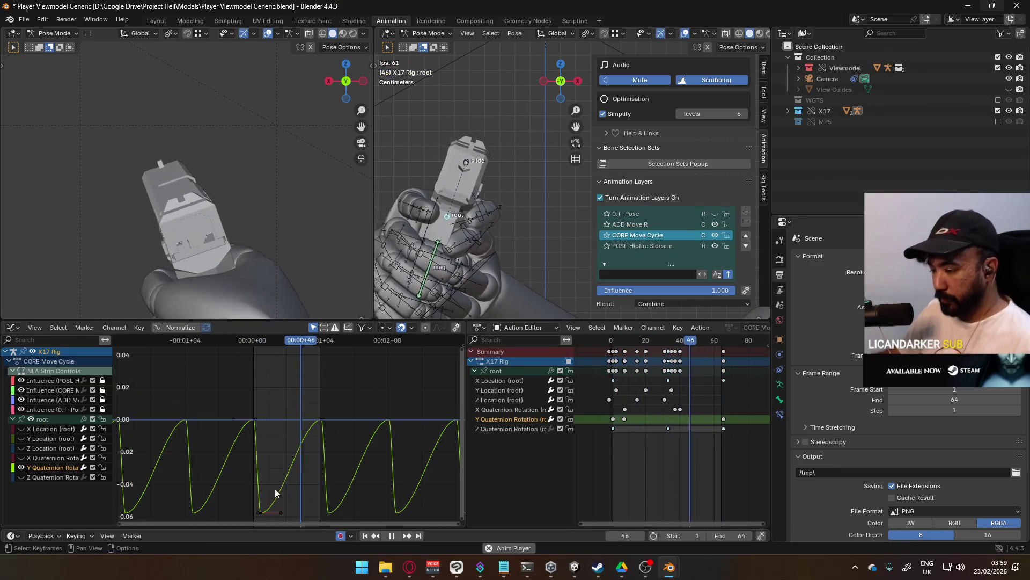
pyautogui.click(261, 511)
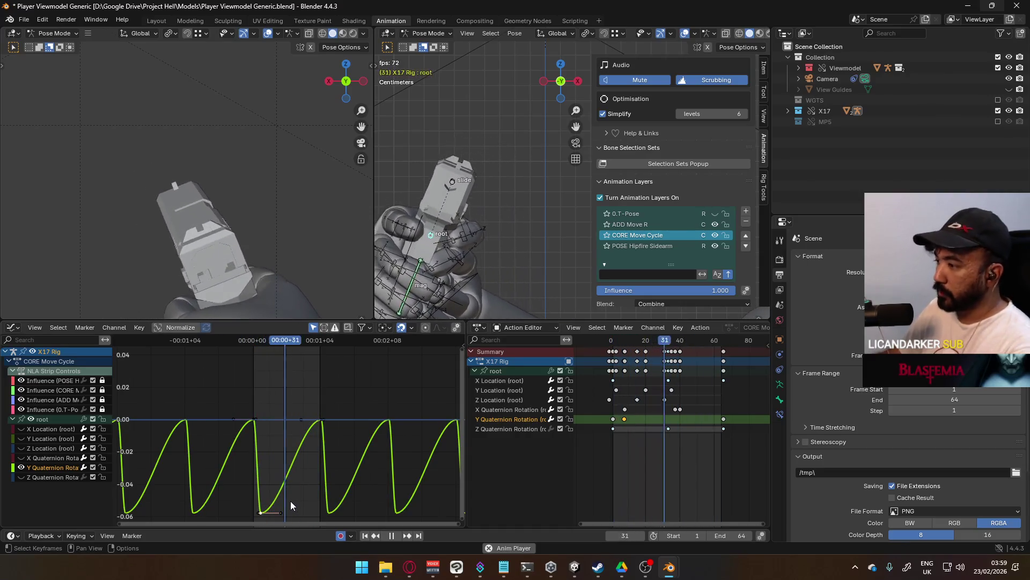
pyautogui.press('Delete')
pyautogui.scroll(1, 272, 459)
pyautogui.keyDown('ctrl'); pyautogui.moveTo(275, 448); pyautogui.dragTo(265, 429, button='middle'); pyautogui.keyUp('ctrl')
pyautogui.click(611, 418)
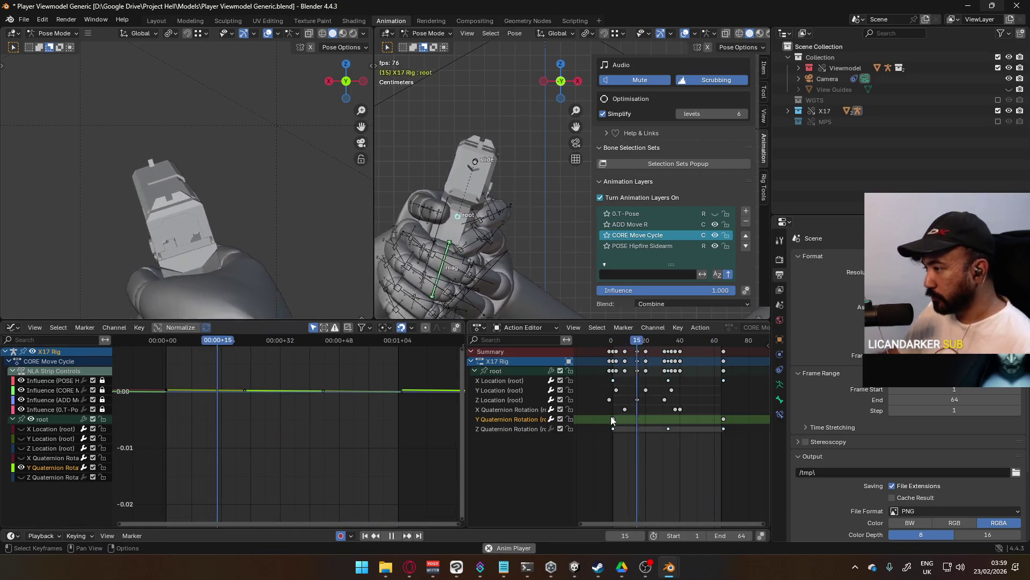
# Delete the old Y rotation keys at frames 1 and 64 and return to frame 1.
pyautogui.keyDown('shift'); pyautogui.click(723, 419); pyautogui.keyUp('shift')
pyautogui.press('Delete')
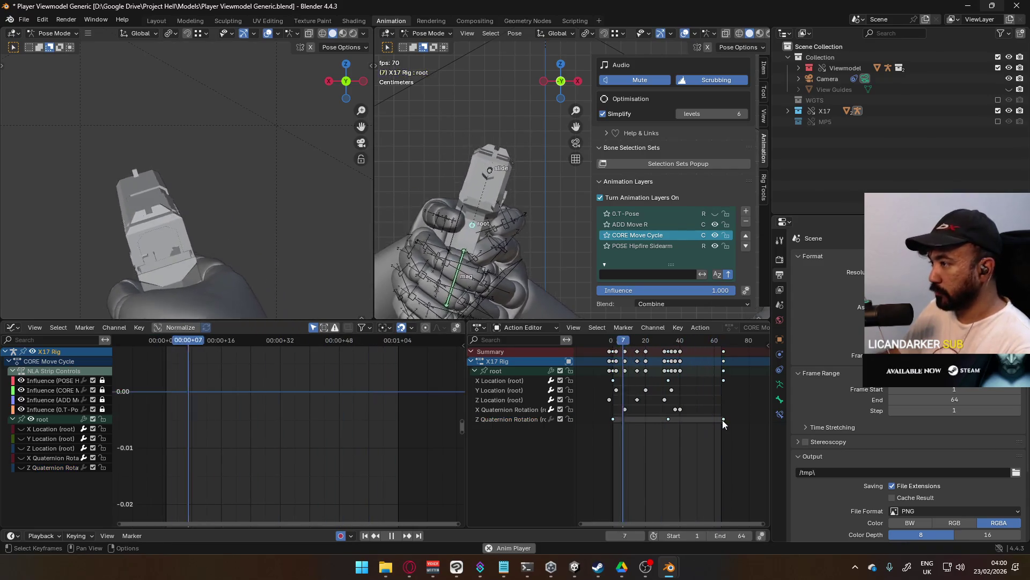
pyautogui.click(617, 341)
pyautogui.press('Escape')
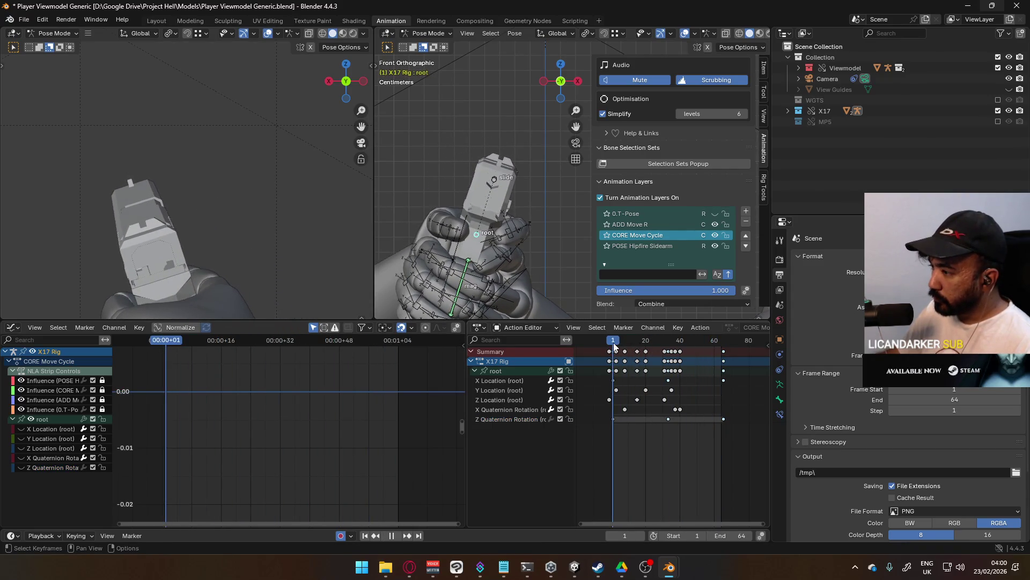
# Key the root at frame 1, delete the W Quaternion channel, and paste the Y key at frame 20.
pyautogui.rightClick(478, 231)
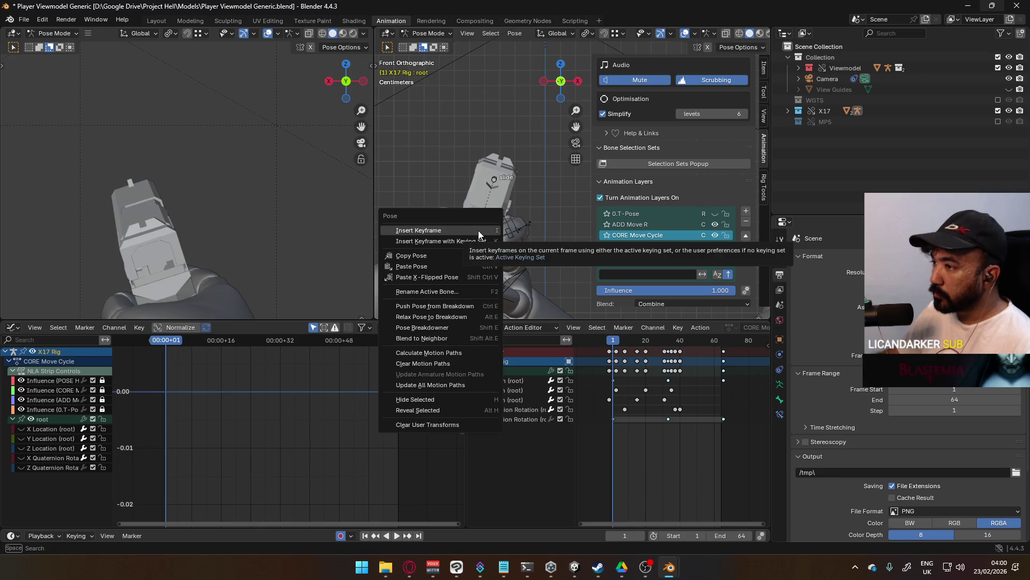
pyautogui.click(478, 230)
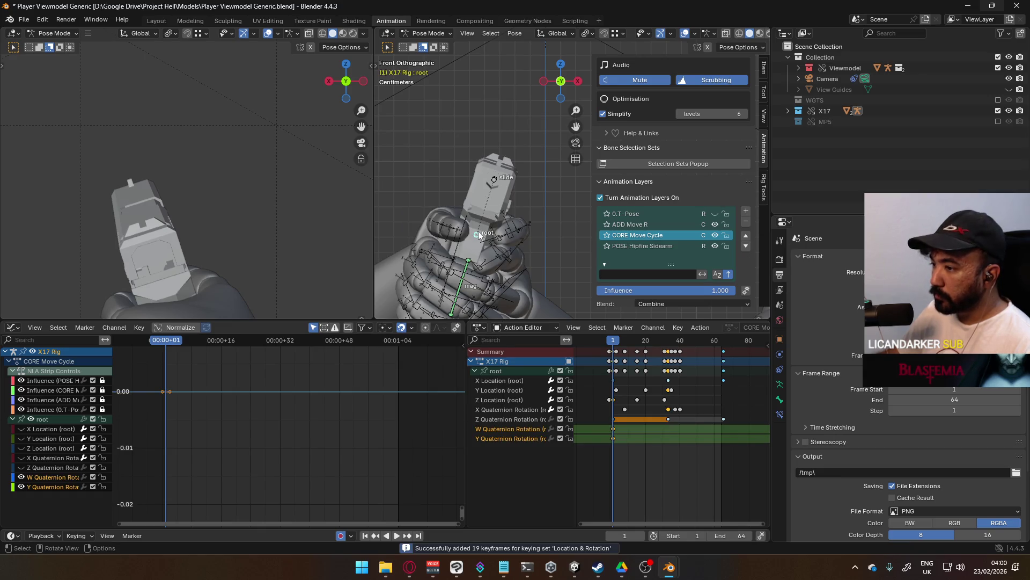
pyautogui.press('Delete')
pyautogui.click(615, 430)
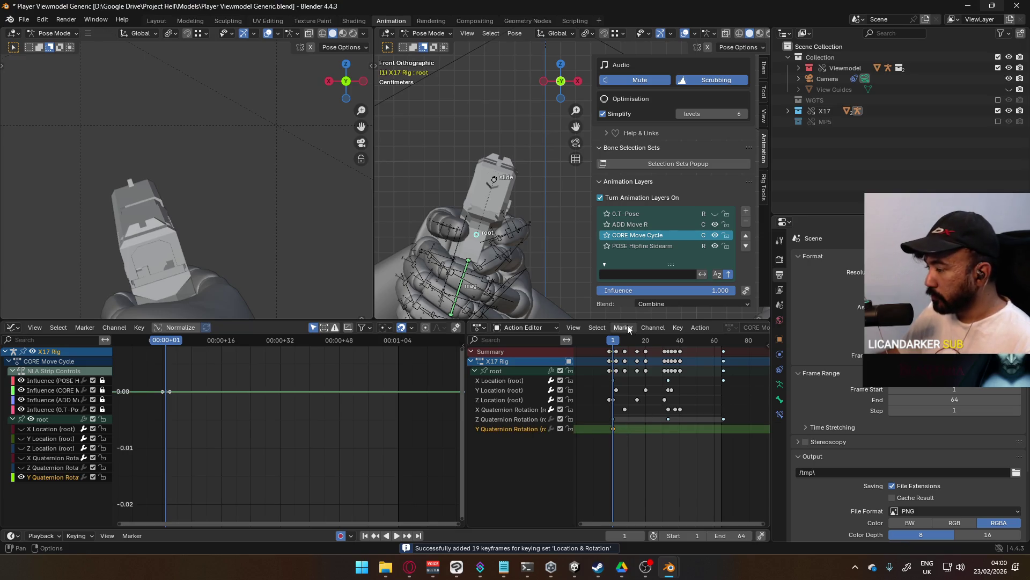
pyautogui.moveTo(616, 340); pyautogui.dragTo(646, 343)
pyautogui.hotkey('ctrl', 'v')
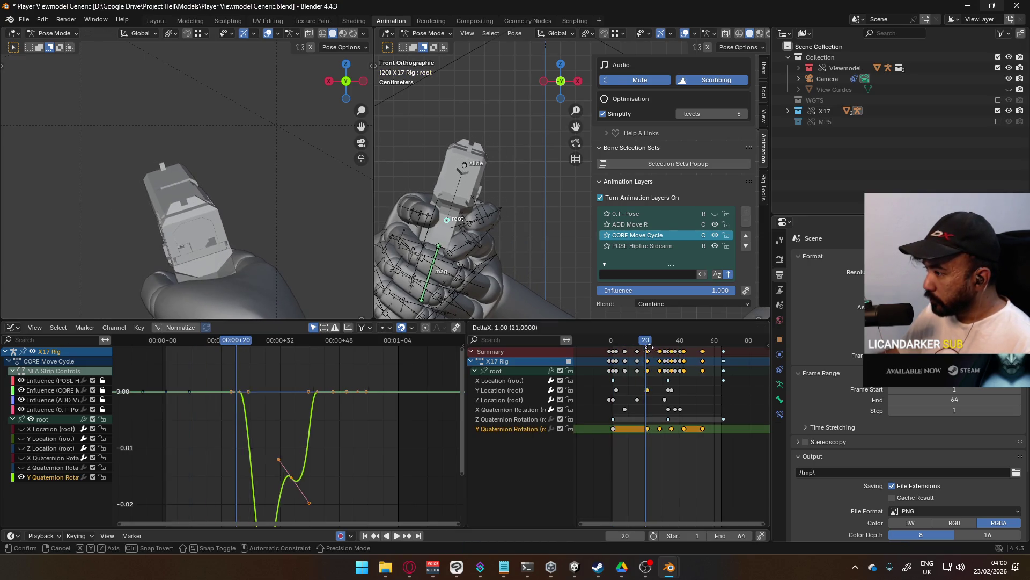
# Paste the flat Y Quaternion key again at frame 15 and preview playback.
pyautogui.click(613, 430)
pyautogui.moveTo(653, 345)
pyautogui.mouseDown()
pyautogui.moveTo(613, 354)
pyautogui.moveTo(630, 343)
pyautogui.moveTo(669, 347)
pyautogui.mouseUp()
pyautogui.press('space')
pyautogui.hotkey('ctrl', 'v')
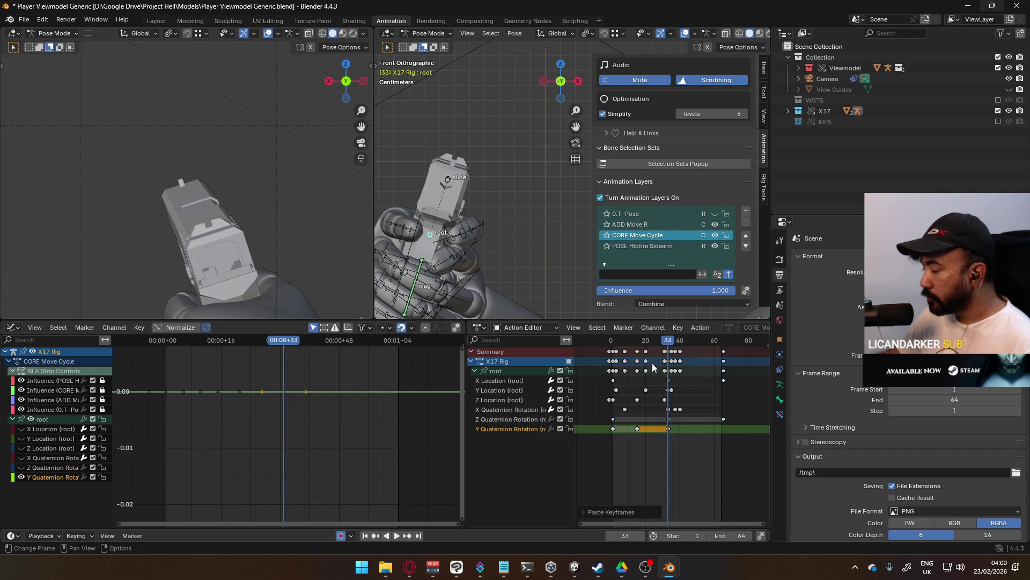
pyautogui.scroll(3, 639, 459)
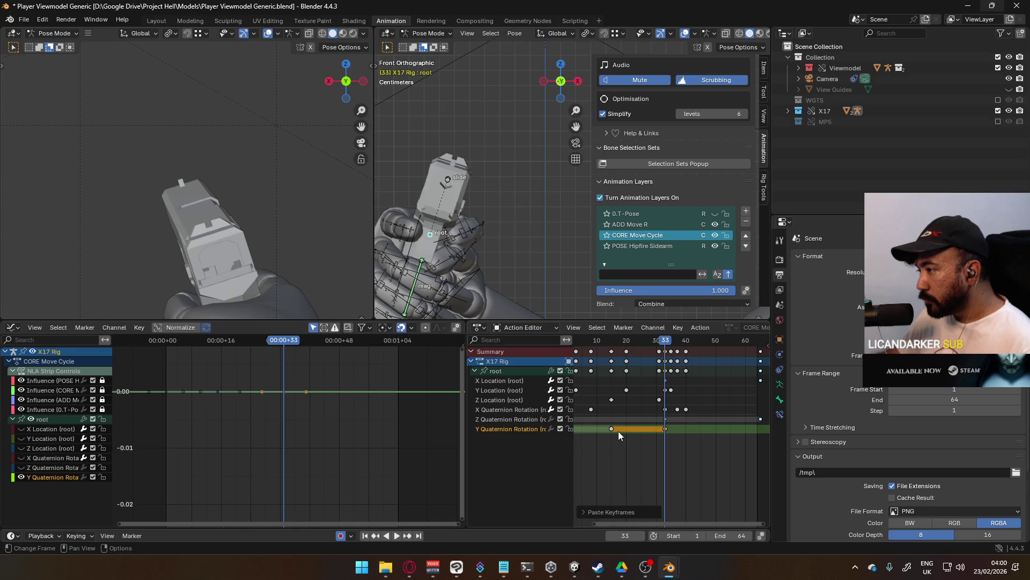
pyautogui.press('space')
# Shift the middle key one frame later and replay from the start to check timing.
pyautogui.moveTo(645, 339); pyautogui.dragTo(612, 354)
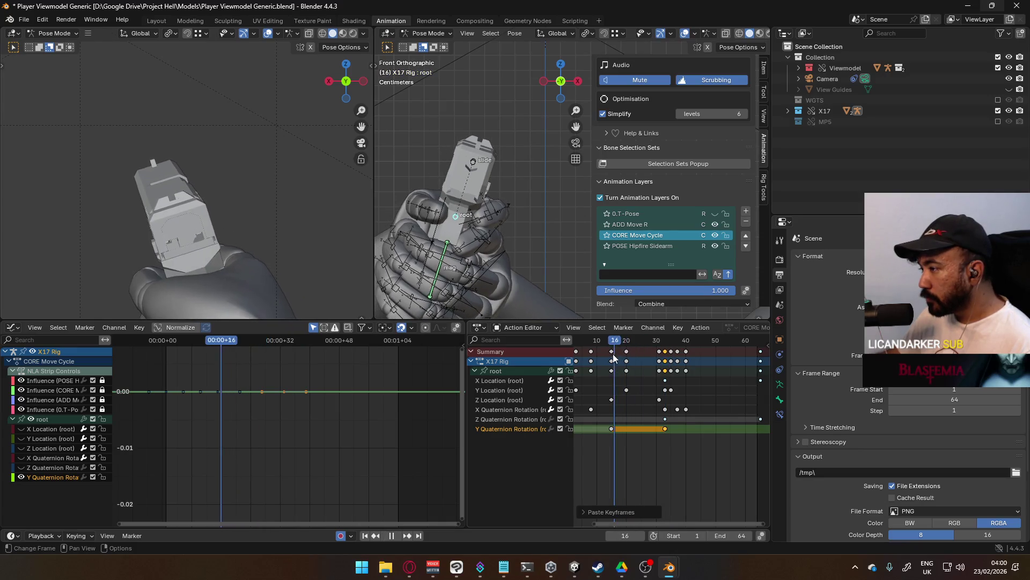
pyautogui.press('Escape')
pyautogui.scroll(-2, 637, 410)
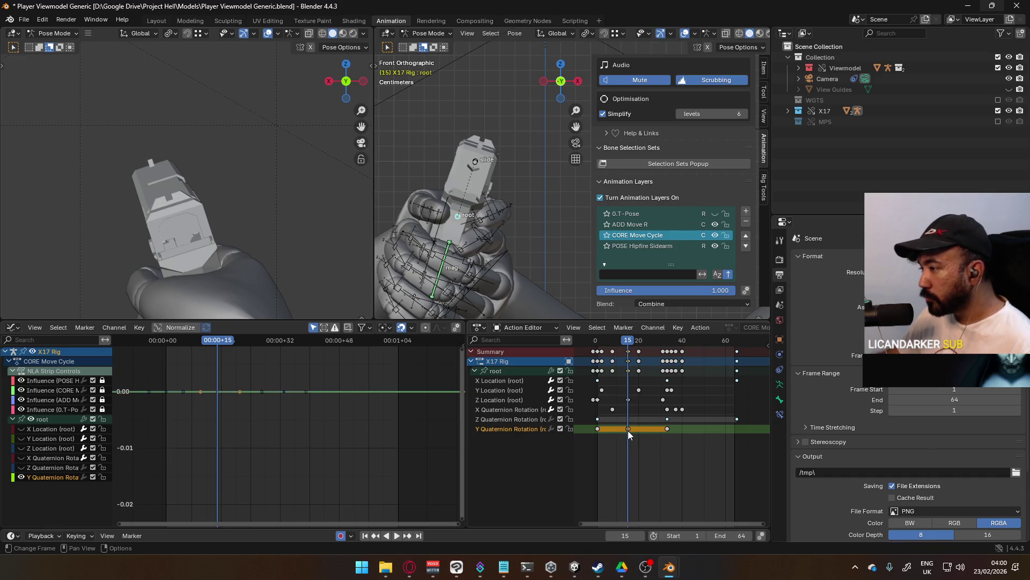
pyautogui.moveTo(628, 429); pyautogui.dragTo(633, 429)
pyautogui.press('space')
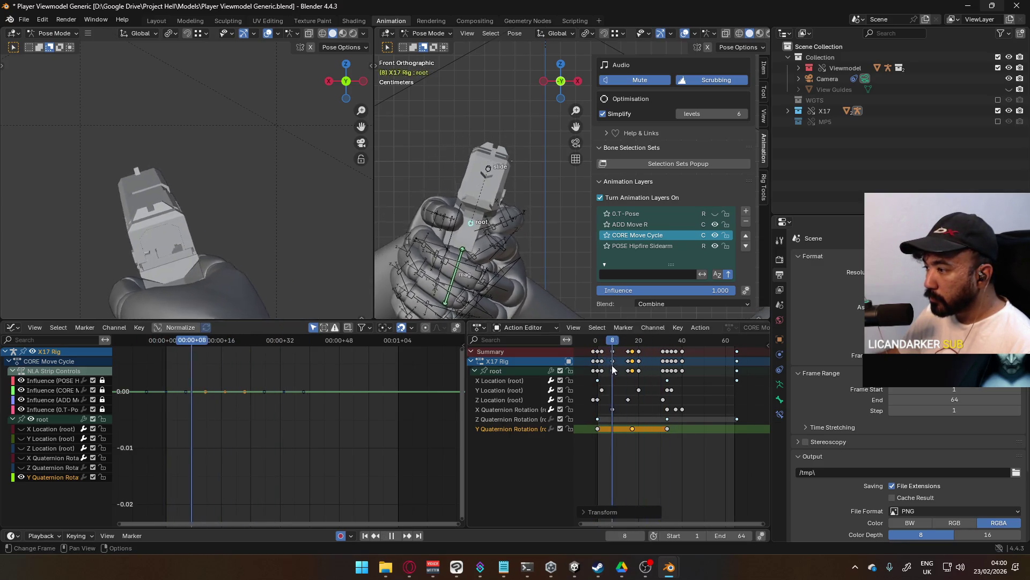
pyautogui.click(597, 372)
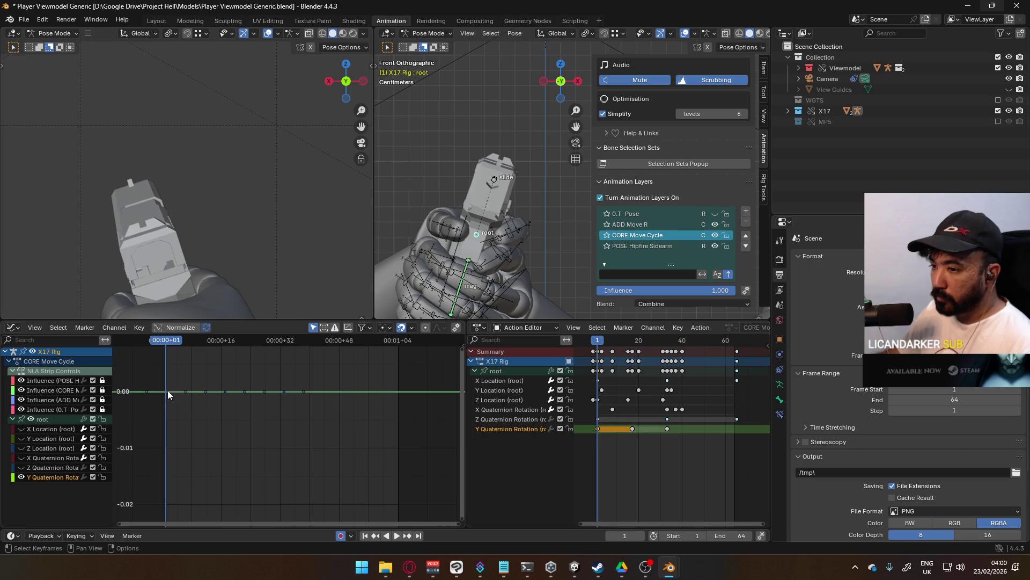
pyautogui.press('g')
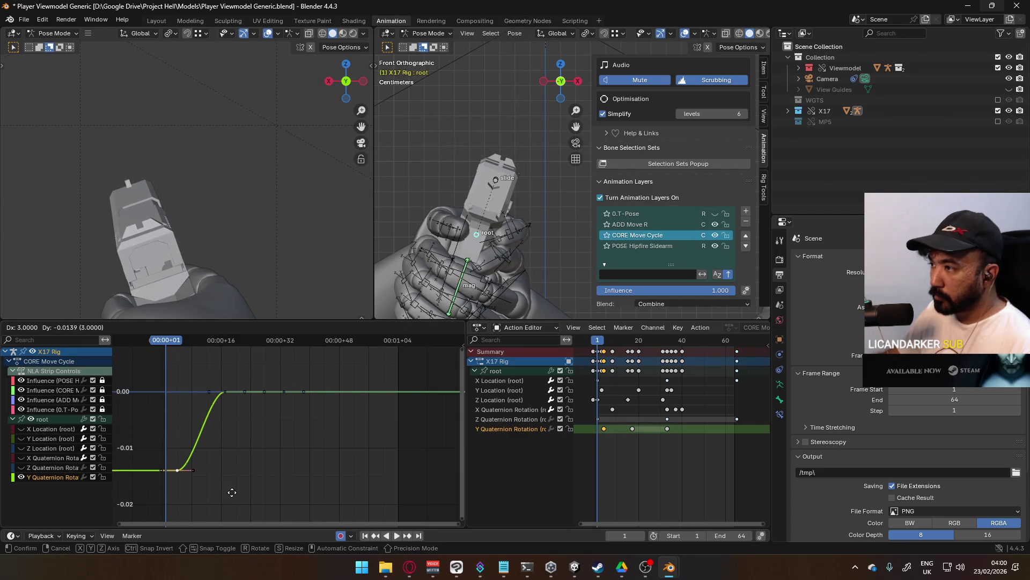
# Lower the first key below zero and raise the frame-33 peak key above zero.
pyautogui.press('Escape')
pyautogui.press('g')
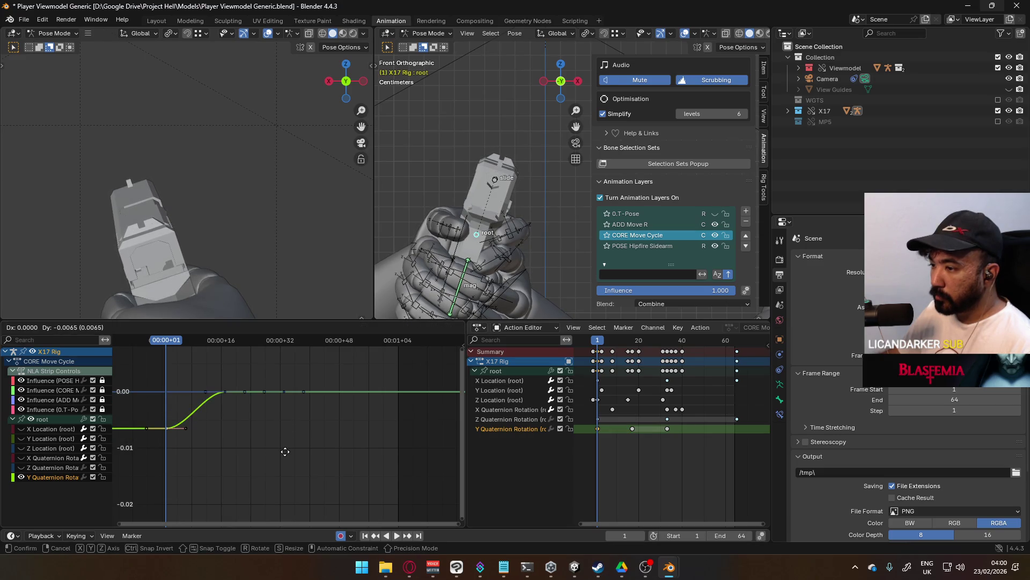
pyautogui.click(285, 451)
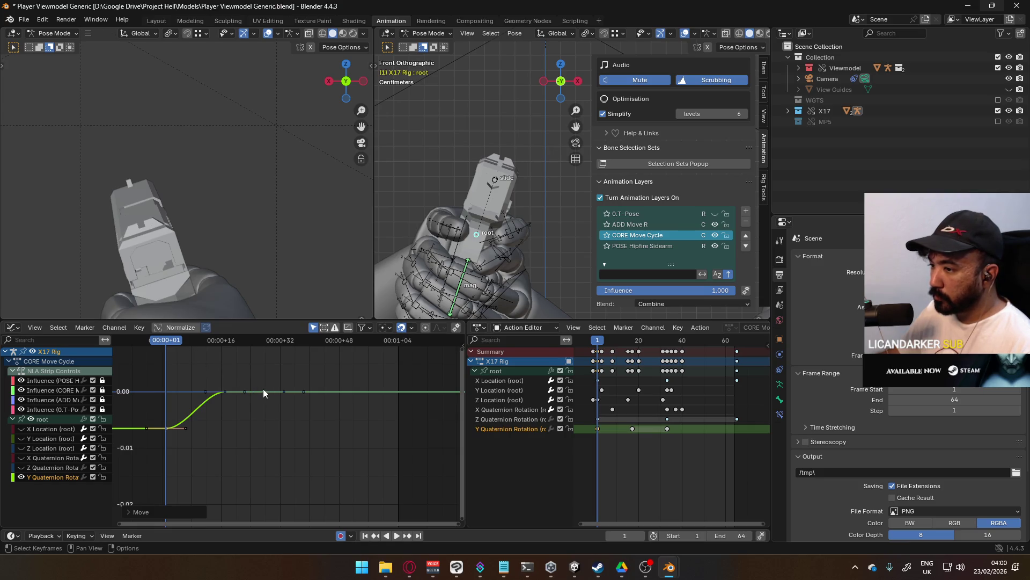
pyautogui.press('space')
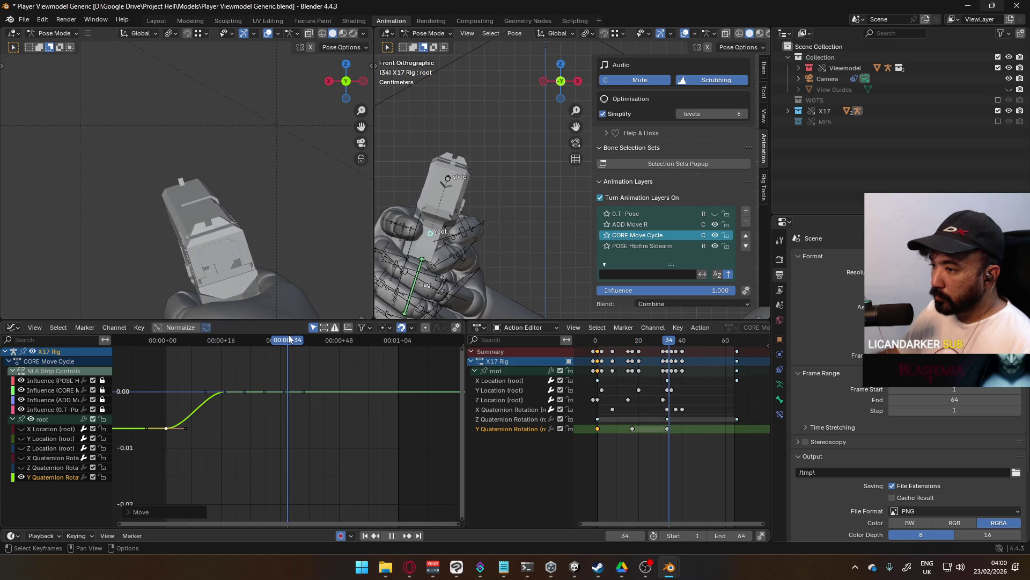
pyautogui.press('space')
pyautogui.press('Home')
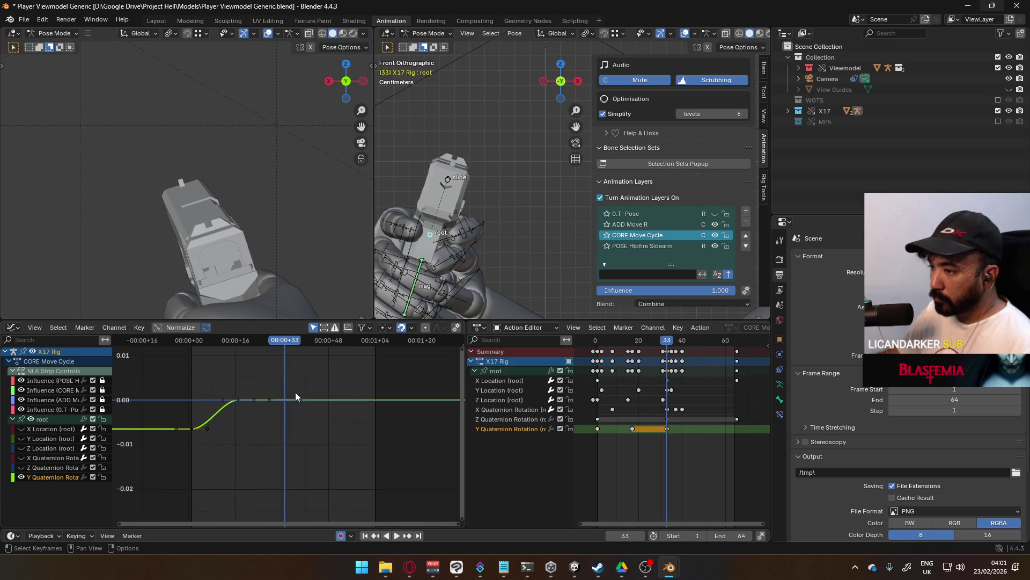
pyautogui.press('g')
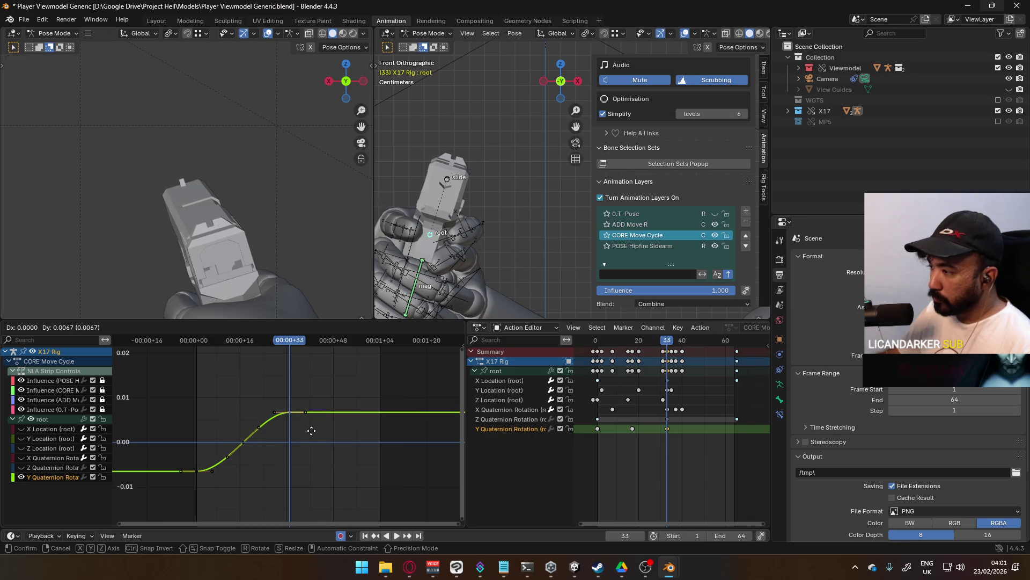
pyautogui.click(312, 430)
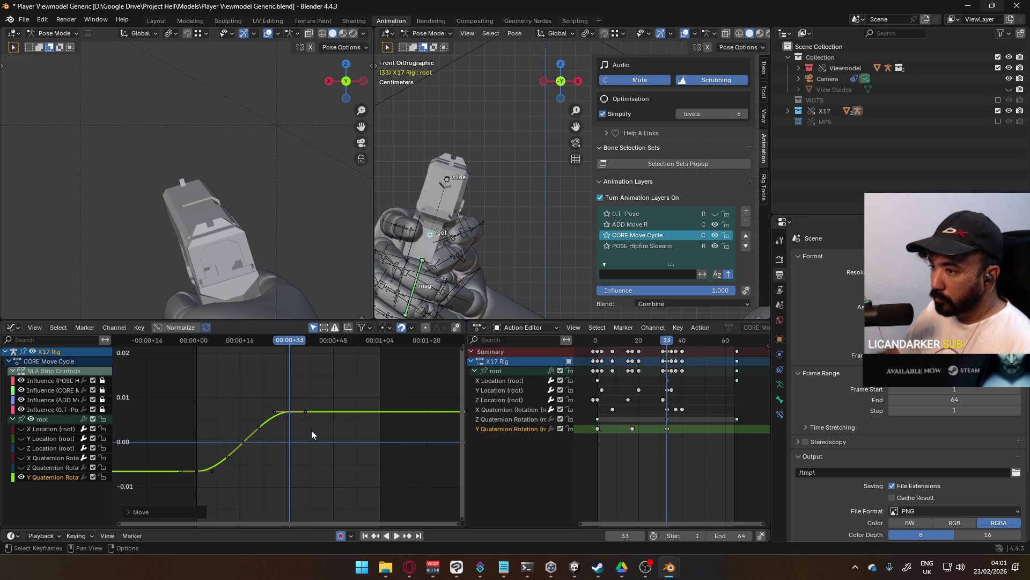
# Paste a copy of the low start key at frame 65.
pyautogui.click(245, 440)
pyautogui.moveTo(288, 340); pyautogui.dragTo(243, 356)
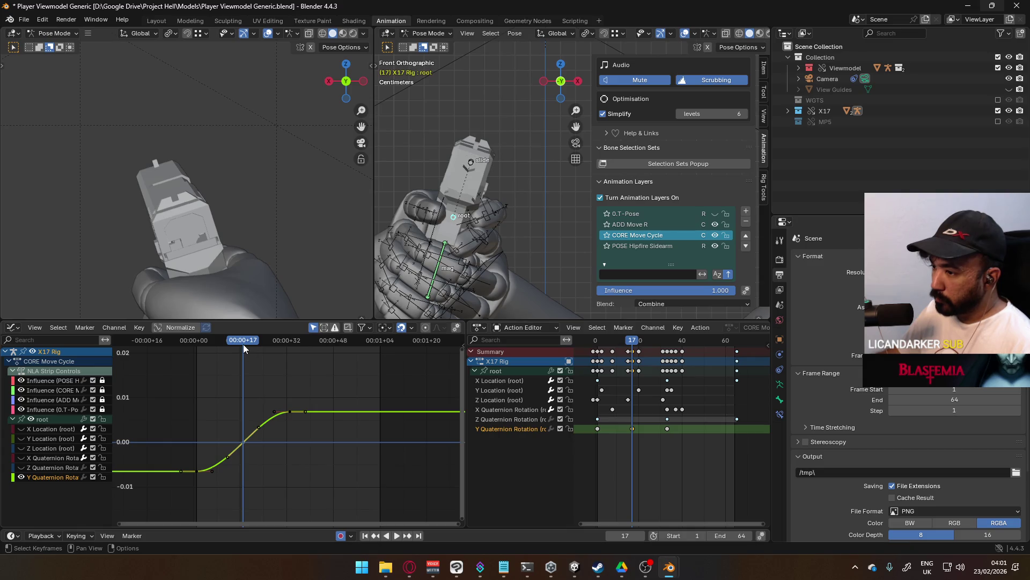
pyautogui.moveTo(243, 344)
pyautogui.mouseDown()
pyautogui.moveTo(234, 429)
pyautogui.moveTo(251, 347)
pyautogui.moveTo(231, 339)
pyautogui.moveTo(201, 353)
pyautogui.moveTo(382, 359)
pyautogui.mouseUp()
pyautogui.hotkey('ctrl', 'v')
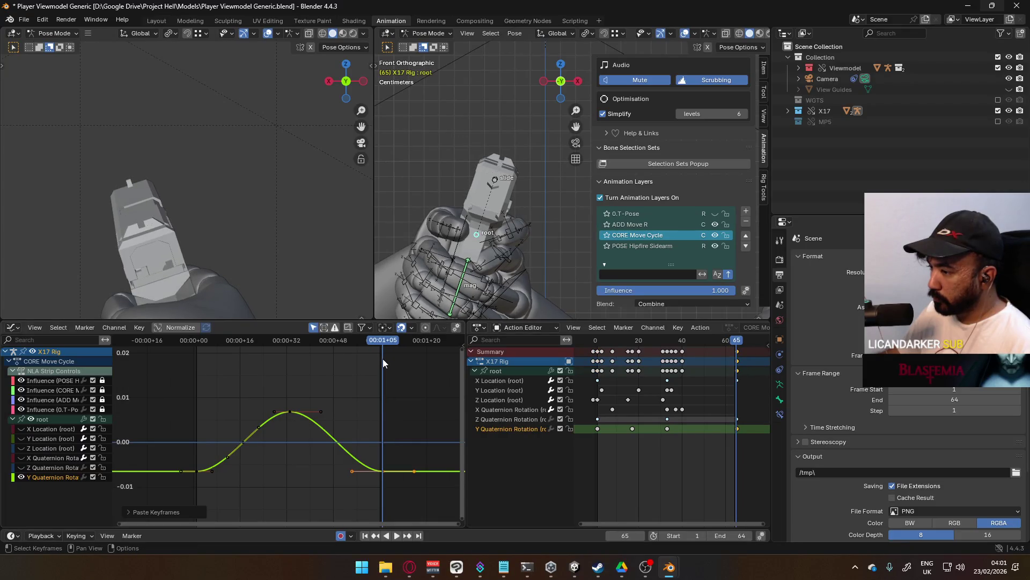
pyautogui.click(249, 438)
# Delete the middle key and make the whole Y rotation curve cyclic.
pyautogui.press('Delete')
pyautogui.moveTo(182, 382); pyautogui.dragTo(207, 398)
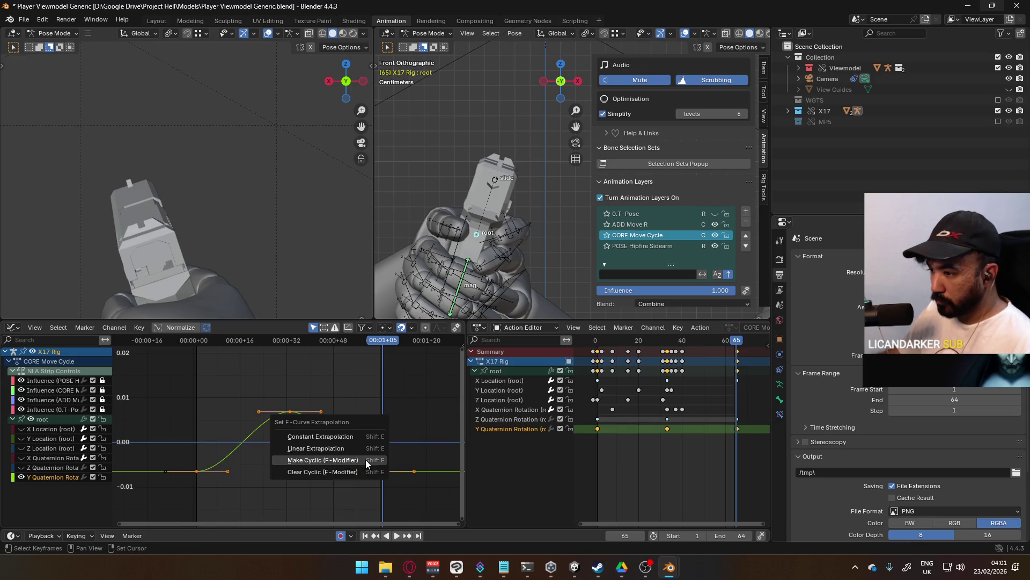
pyautogui.click(365, 459)
pyautogui.press('space')
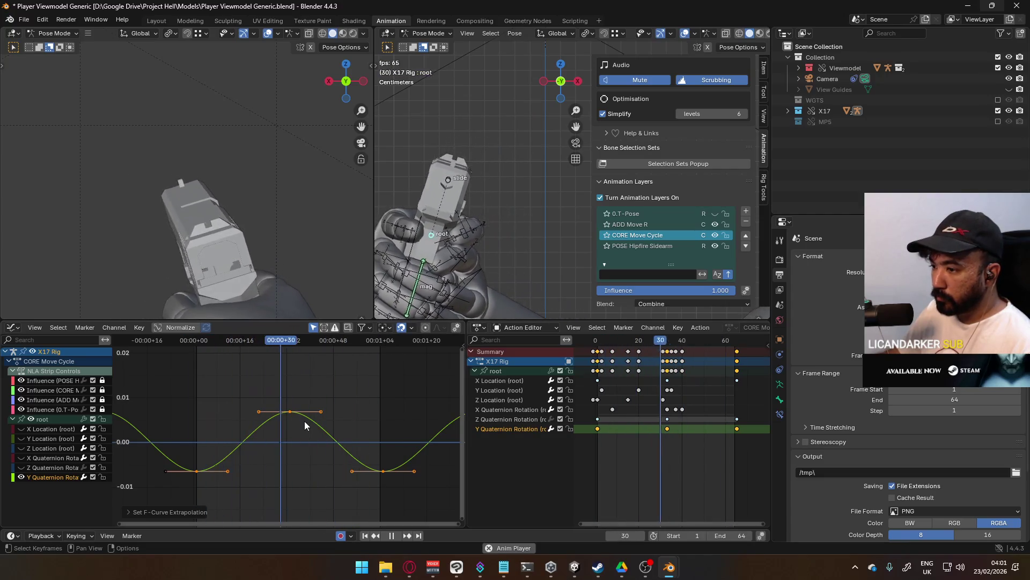
# Rescale the wave's height vertically, then shrink it by about 0.14 to roughly ±0.006.
pyautogui.scroll(-2, 304, 420)
pyautogui.press('s')
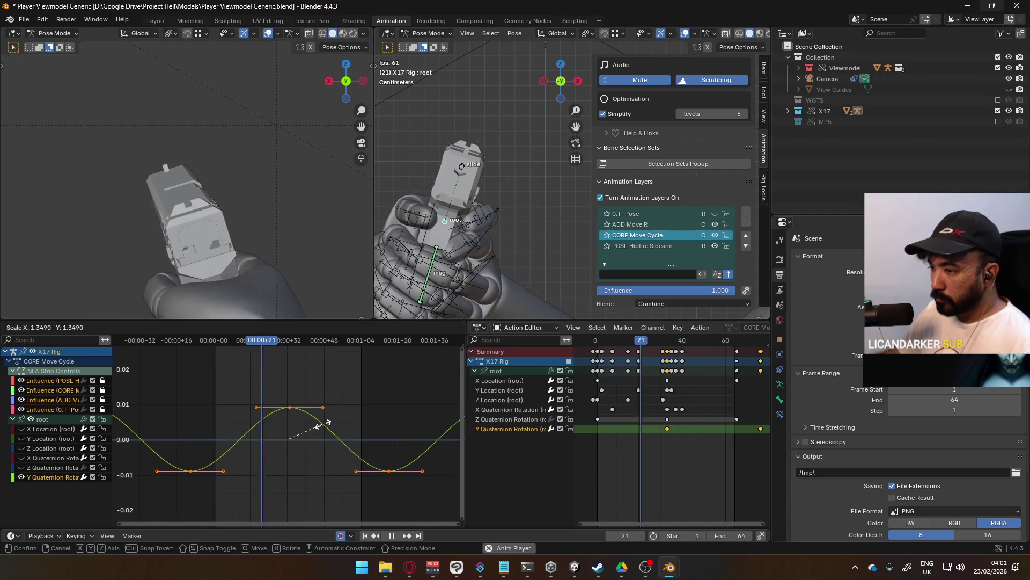
pyautogui.press('y')
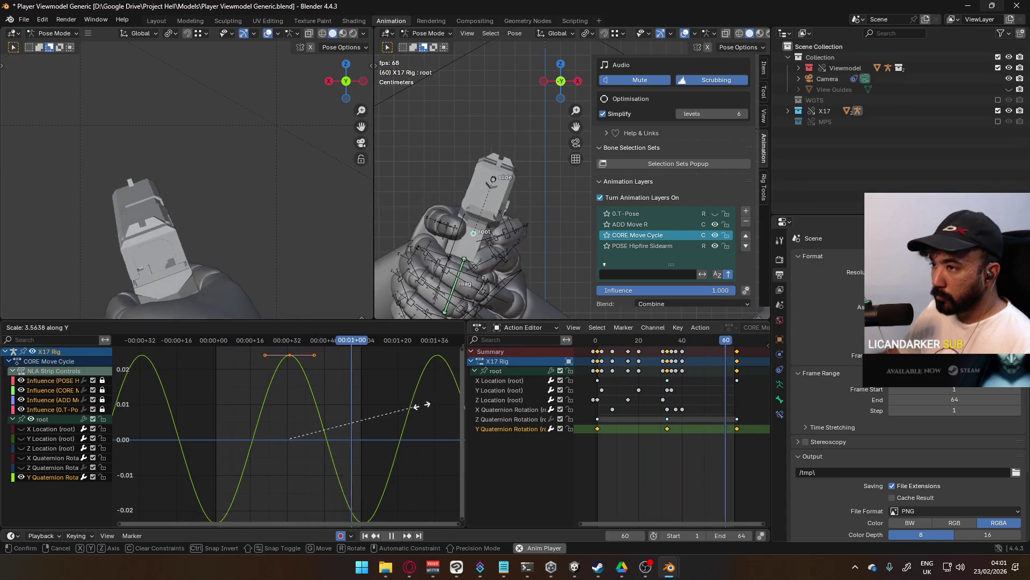
pyautogui.click(128, 378)
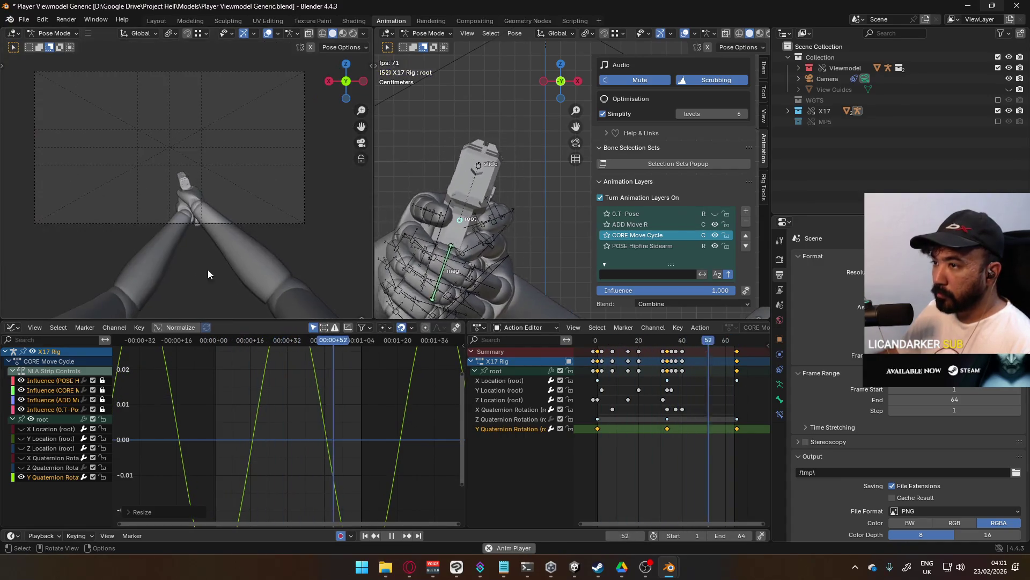
pyautogui.press('s')
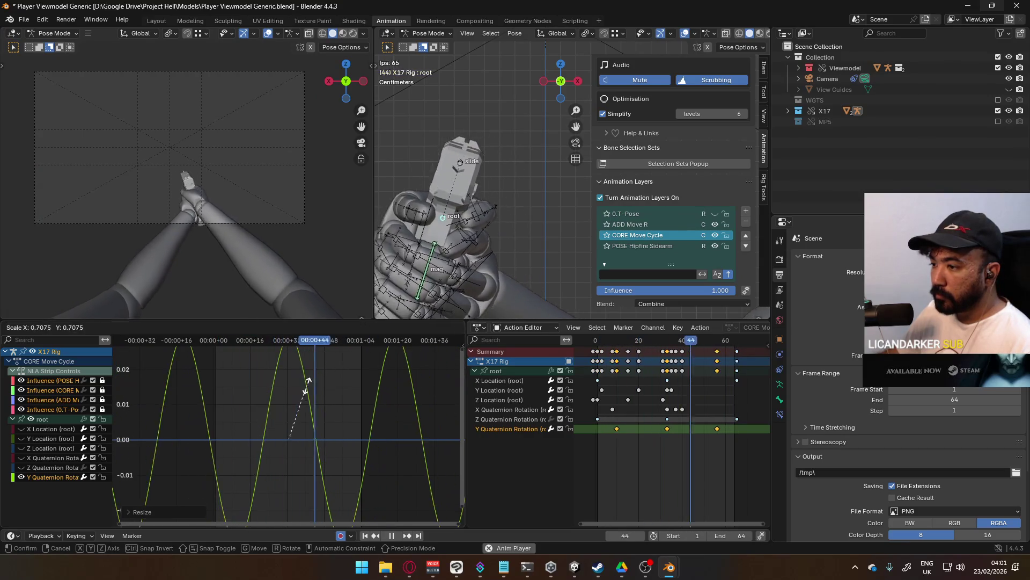
pyautogui.press('y')
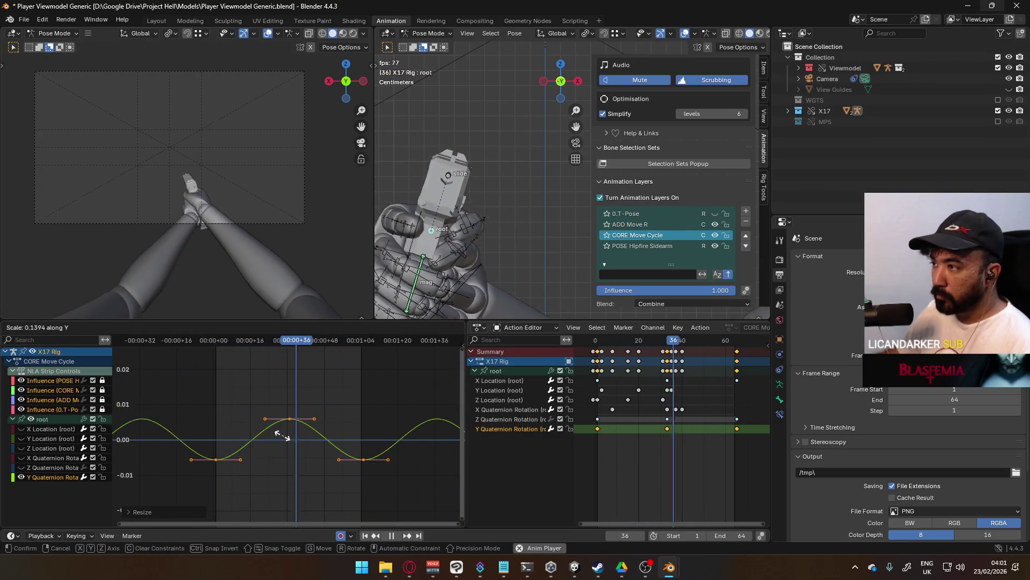
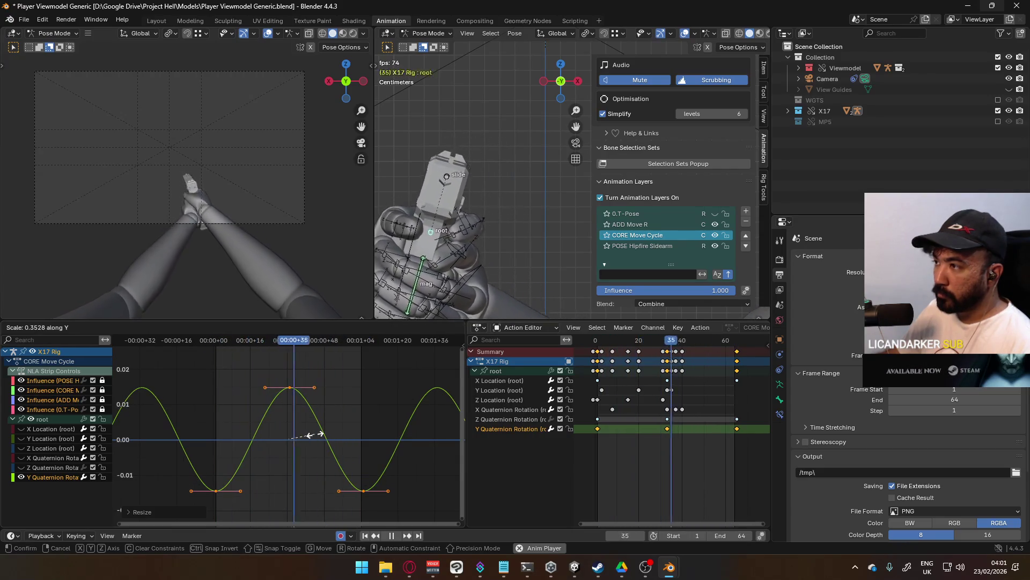
# Confirm the new curve amplitude and shift the keys three frames earlier.
pyautogui.click(268, 432)
pyautogui.press('g')
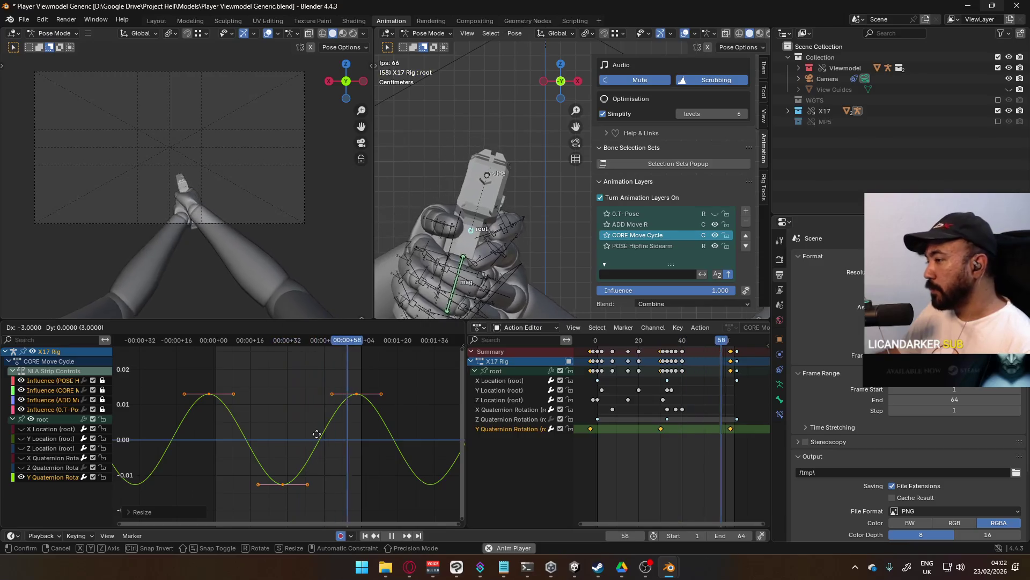
pyautogui.click(317, 433)
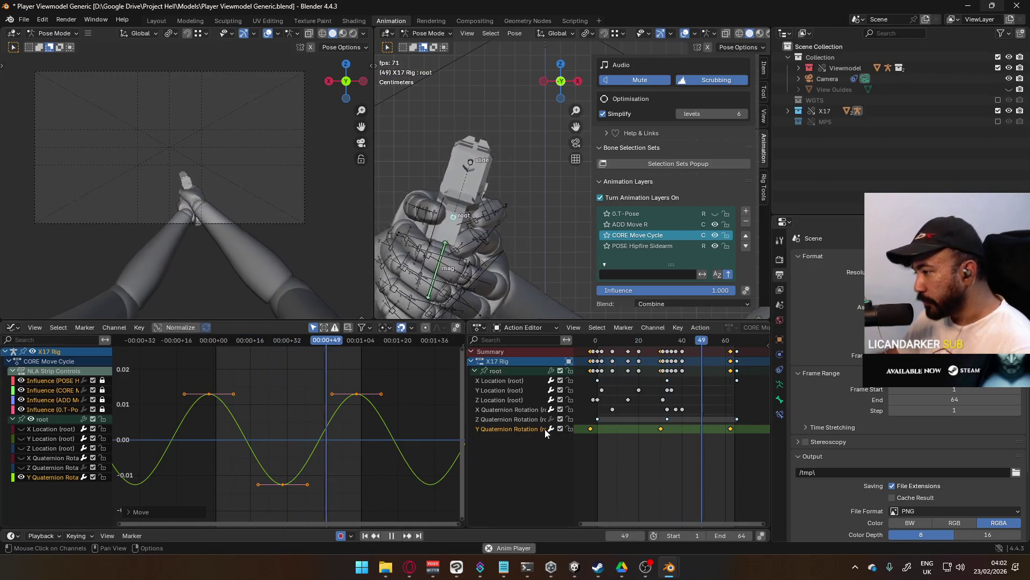
# Compare the motion with Y Quaternion Rotation toggled off, then delete that channel.
pyautogui.click(562, 429)
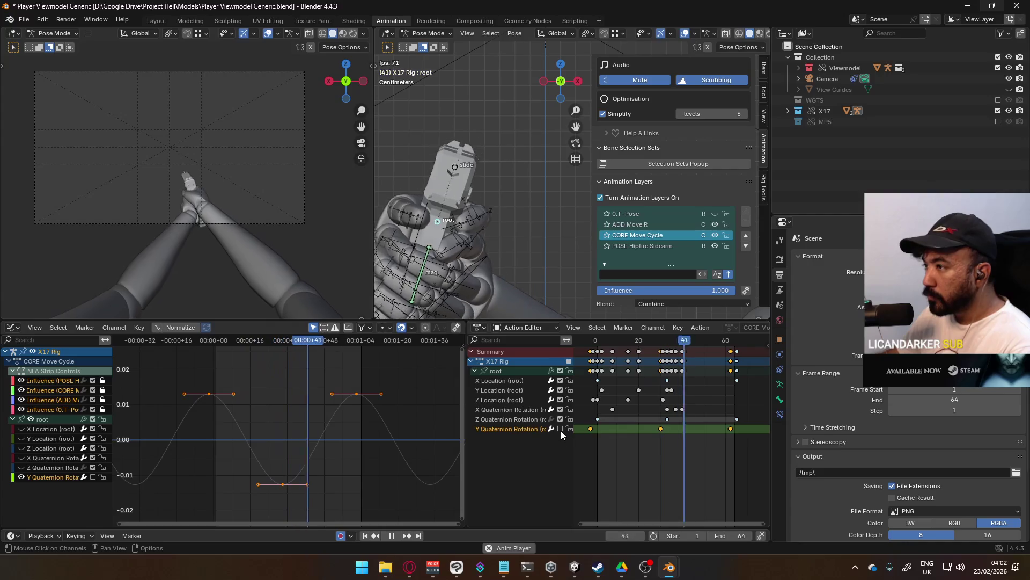
pyautogui.scroll(2, 211, 216)
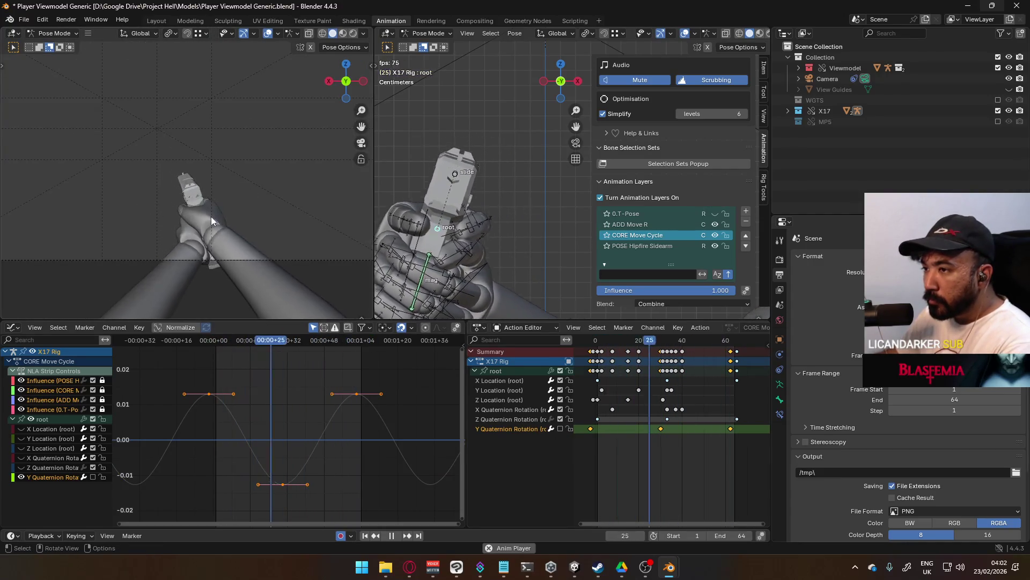
pyautogui.scroll(-2, 211, 217)
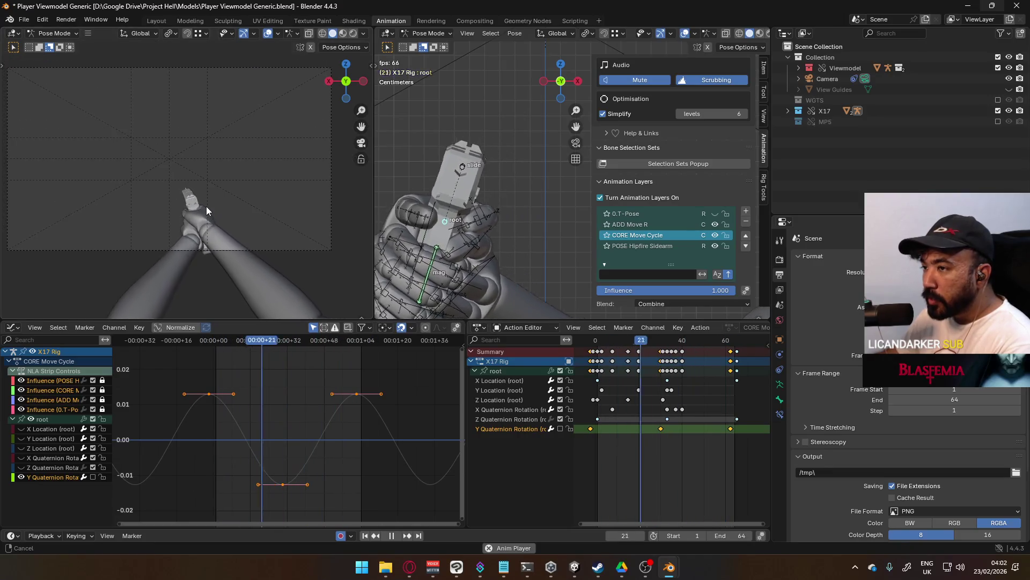
pyautogui.click(560, 429)
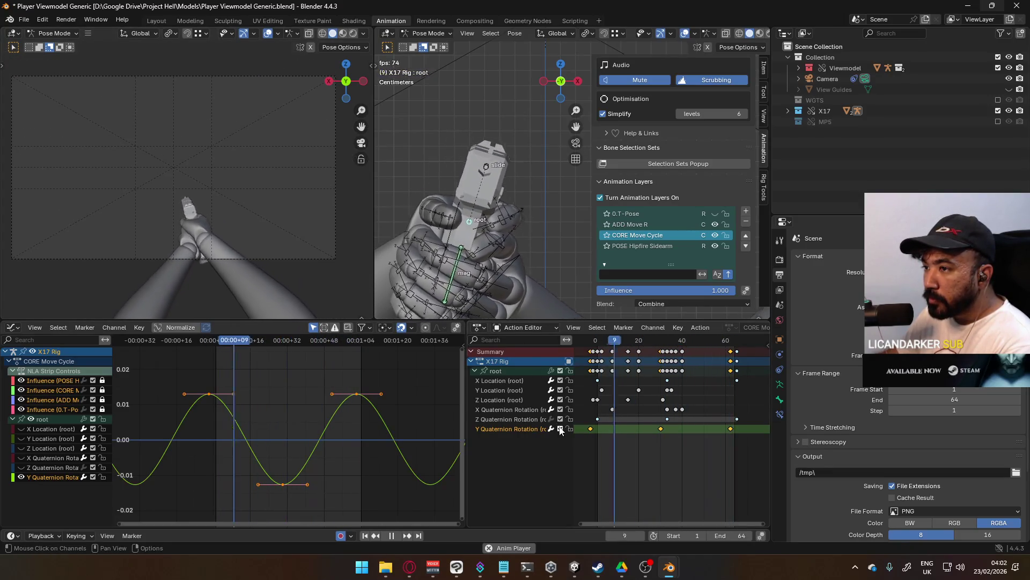
pyautogui.click(560, 429)
pyautogui.click(560, 428)
pyautogui.click(560, 429)
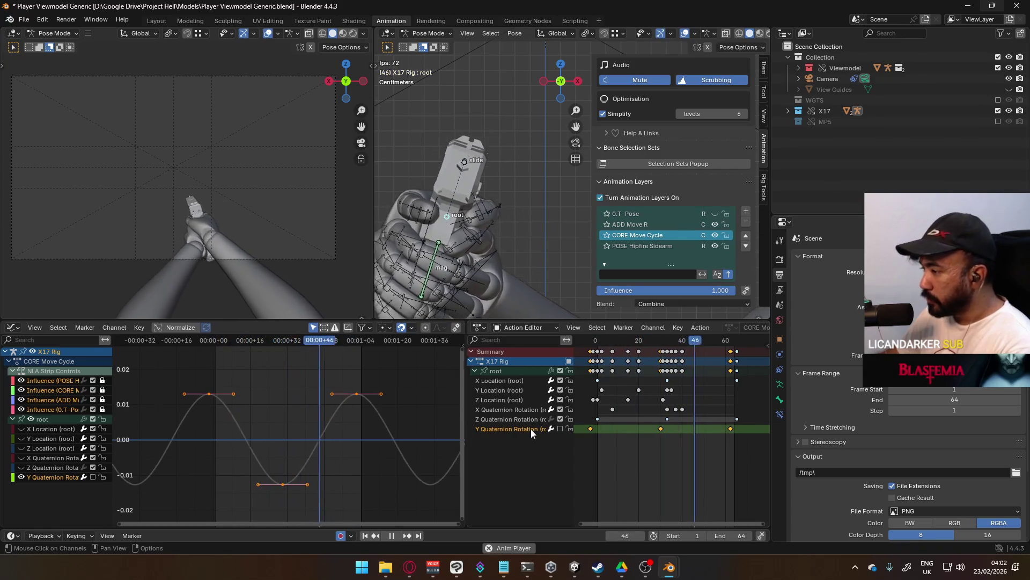
pyautogui.press('x')
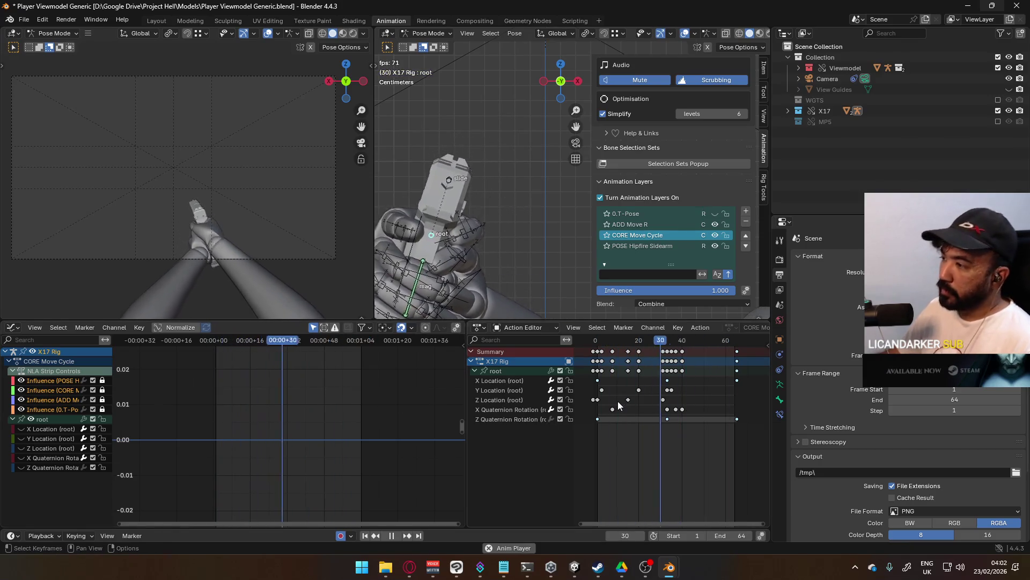
# Save the blend file and mute the ADD Move R animation layer.
pyautogui.hotkey('ctrl', 's')
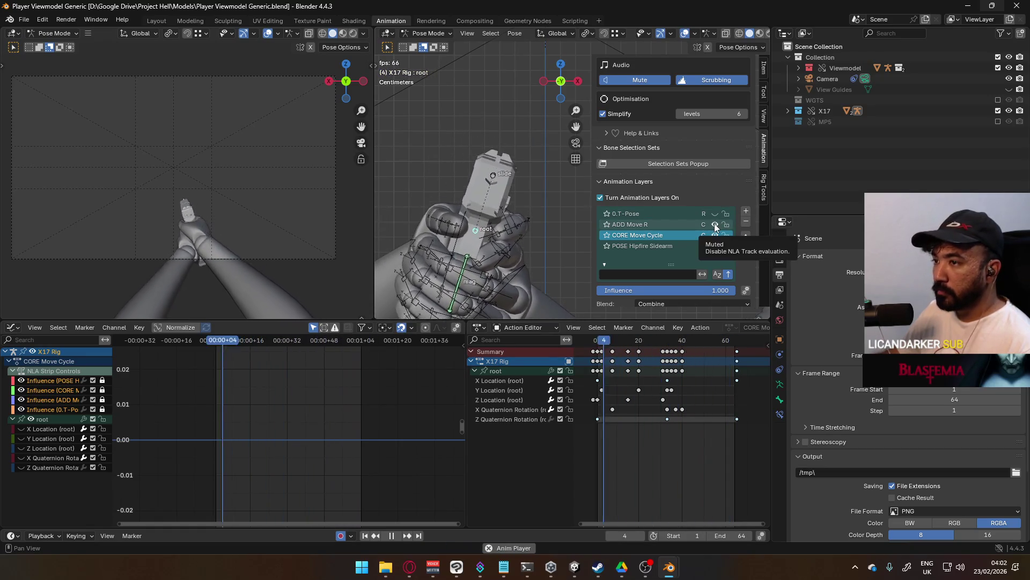
pyautogui.click(715, 225)
pyautogui.click(715, 224)
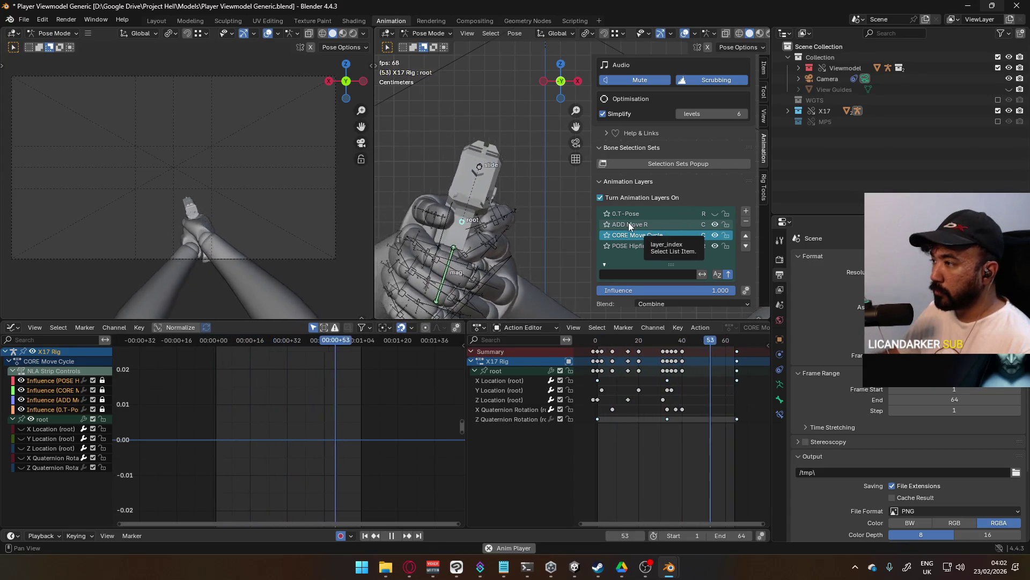
pyautogui.click(629, 224)
pyautogui.click(716, 225)
pyautogui.click(716, 225)
pyautogui.click(717, 226)
# Return to the CORE Move Cycle layer at frame 10 and stop playback.
pyautogui.click(644, 235)
pyautogui.click(625, 341)
pyautogui.press('space')
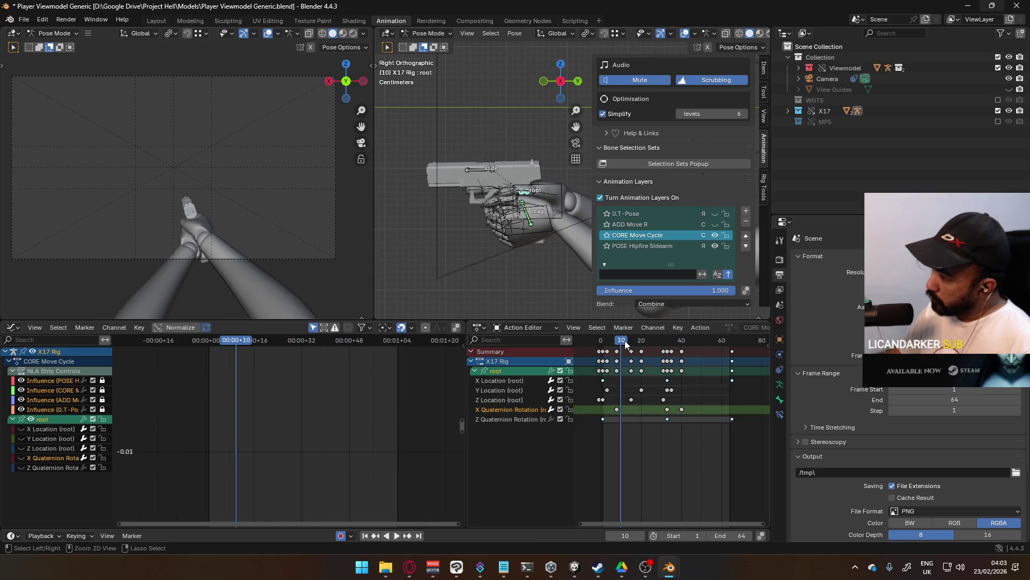
# Delete all of the root bone's X Quaternion Rotation keys.
pyautogui.press('Left')
pyautogui.press('Left')
pyautogui.press('Left')
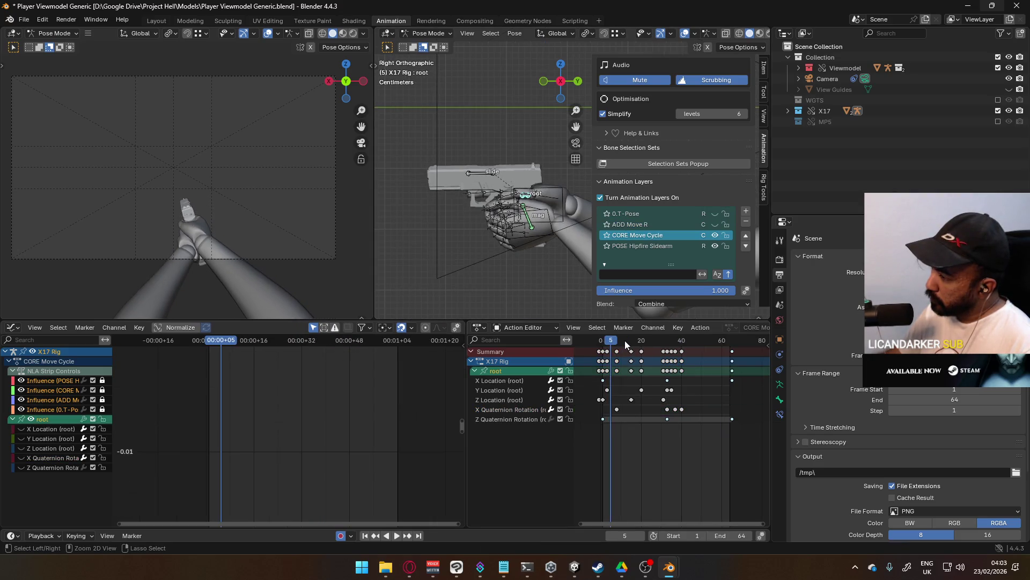
pyautogui.press('Right')
pyautogui.press('Right')
pyautogui.press('Right')
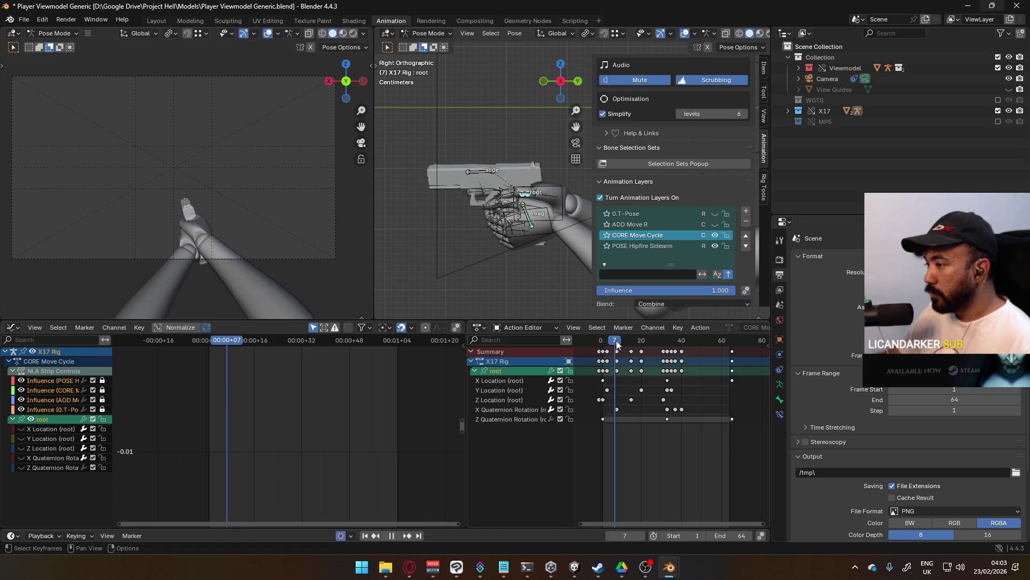
pyautogui.moveTo(696, 404); pyautogui.dragTo(595, 411)
pyautogui.press('Delete')
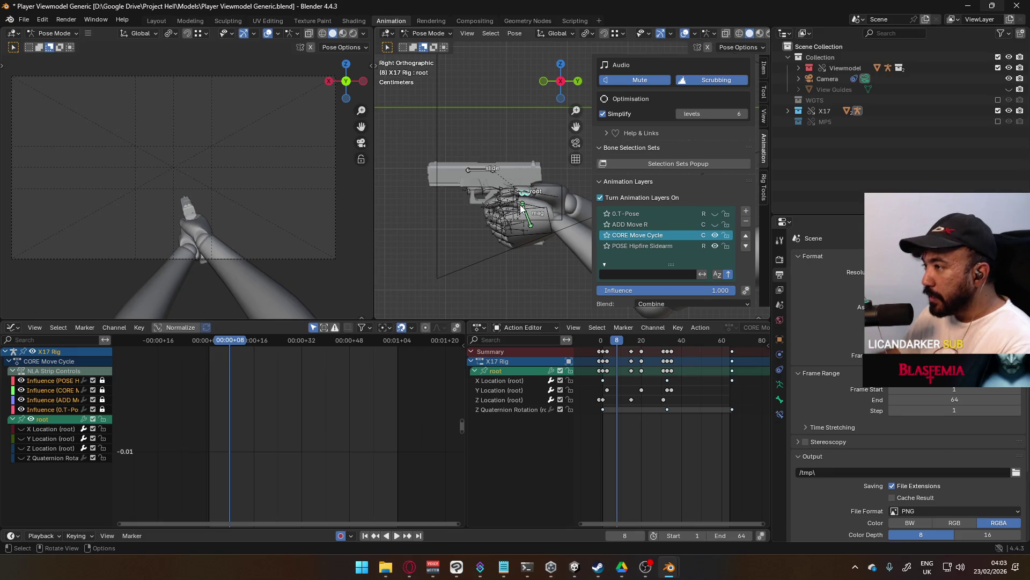
# Key location and rotation at frame 1, then remove the W and Y Quaternion keys.
pyautogui.press('space')
pyautogui.click(603, 343)
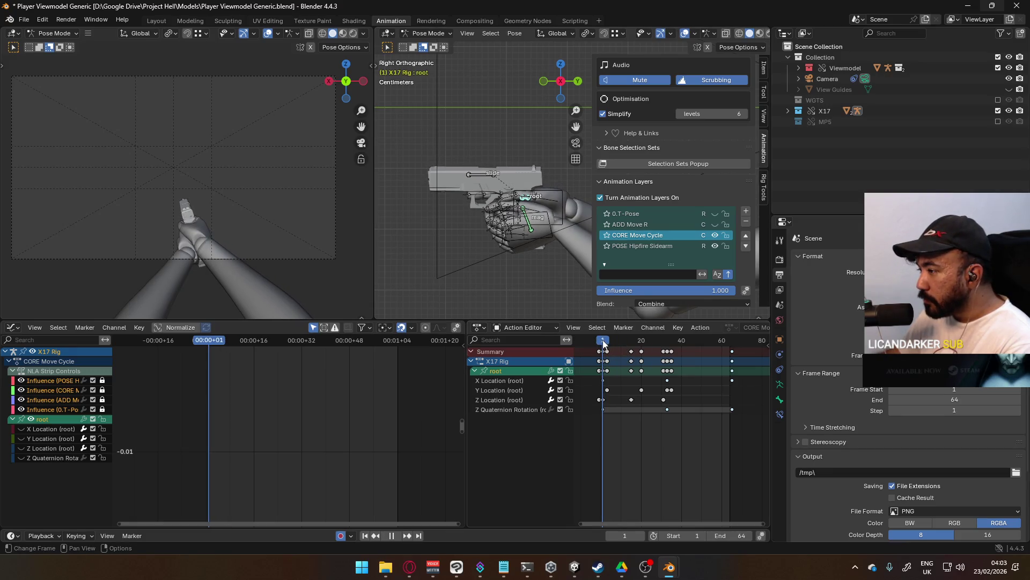
pyautogui.press('k')
pyautogui.click(522, 195)
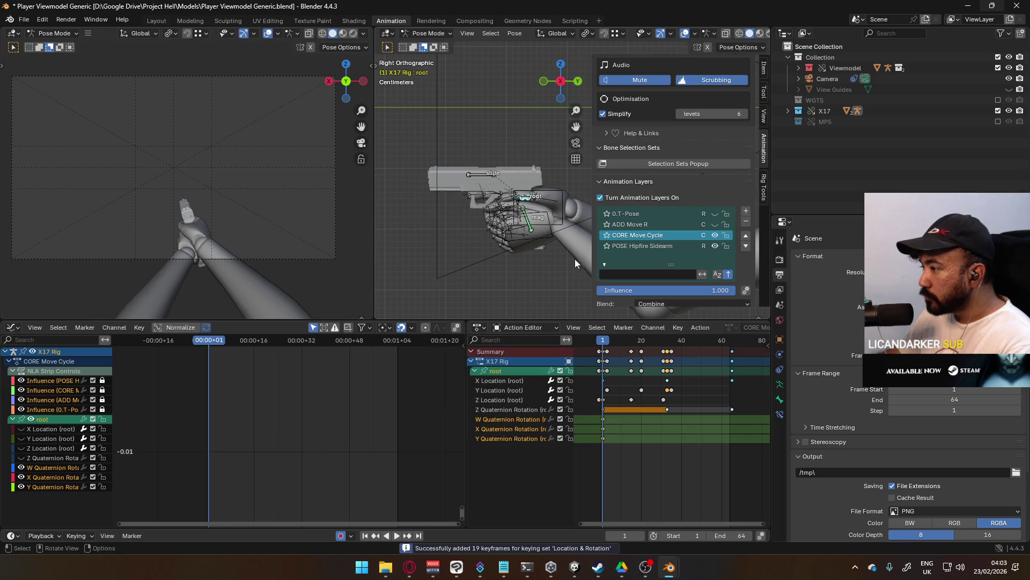
pyautogui.click(603, 423)
pyautogui.press('Delete')
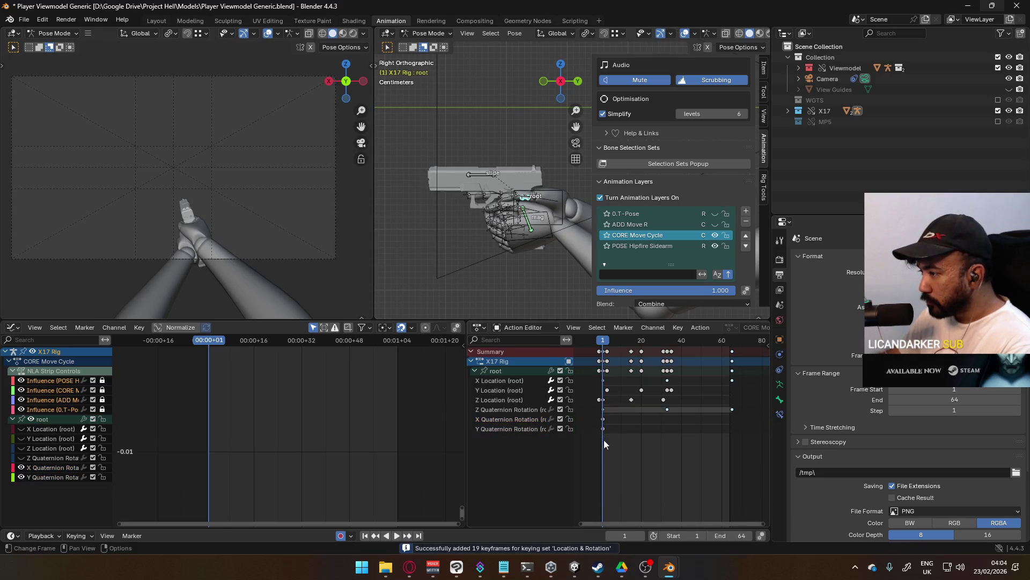
pyautogui.press('Delete')
pyautogui.click(602, 419)
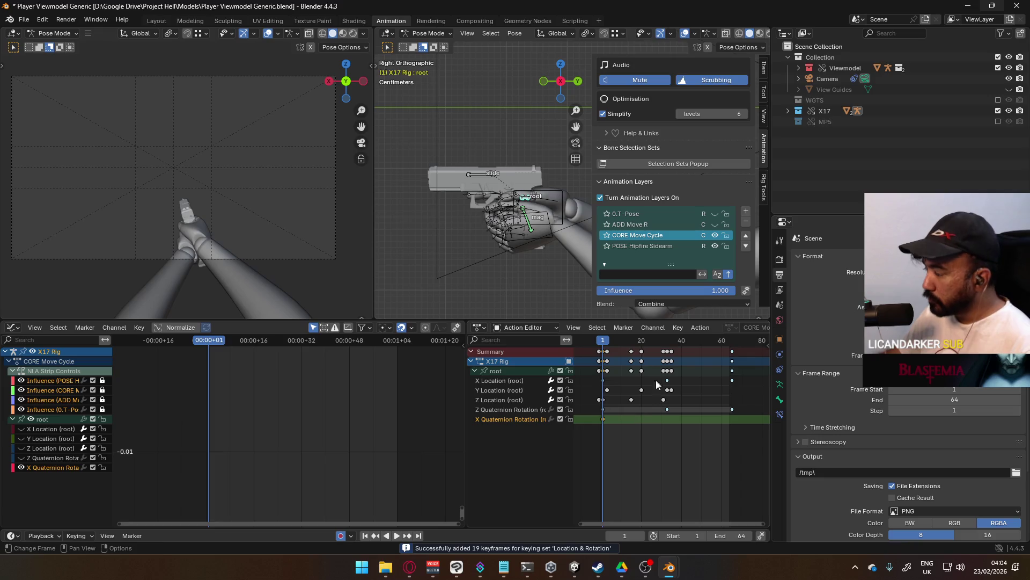
# Add an X Quaternion Rotation key at frame 65 and frame the curve.
pyautogui.press('space')
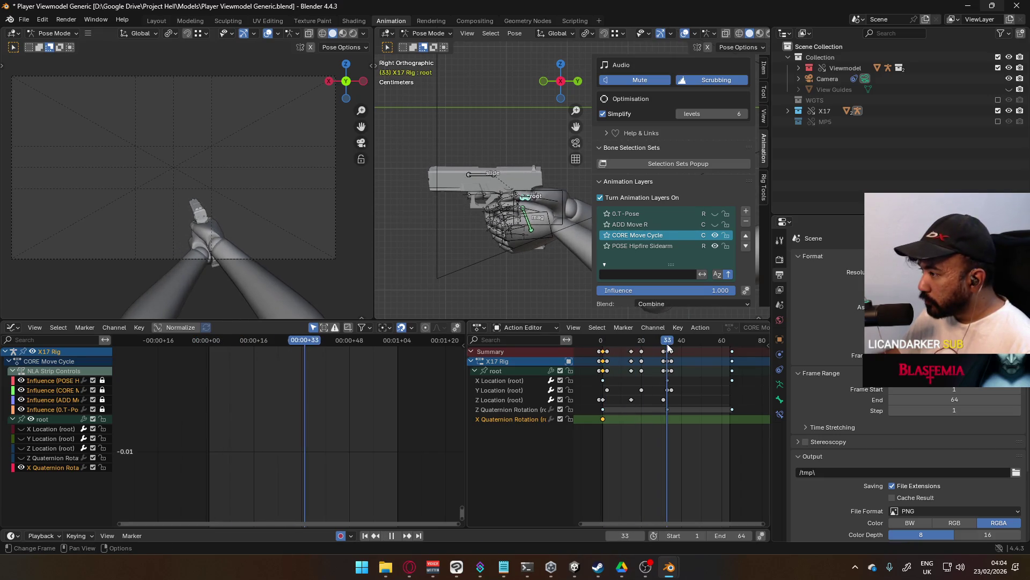
pyautogui.click(733, 346)
pyautogui.press('i')
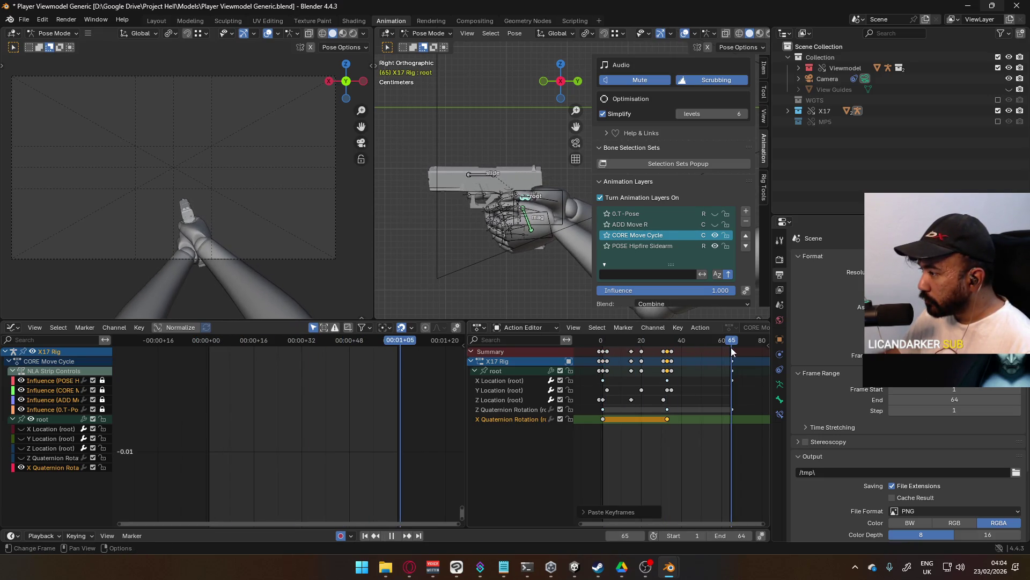
pyautogui.moveTo(724, 344); pyautogui.dragTo(604, 354)
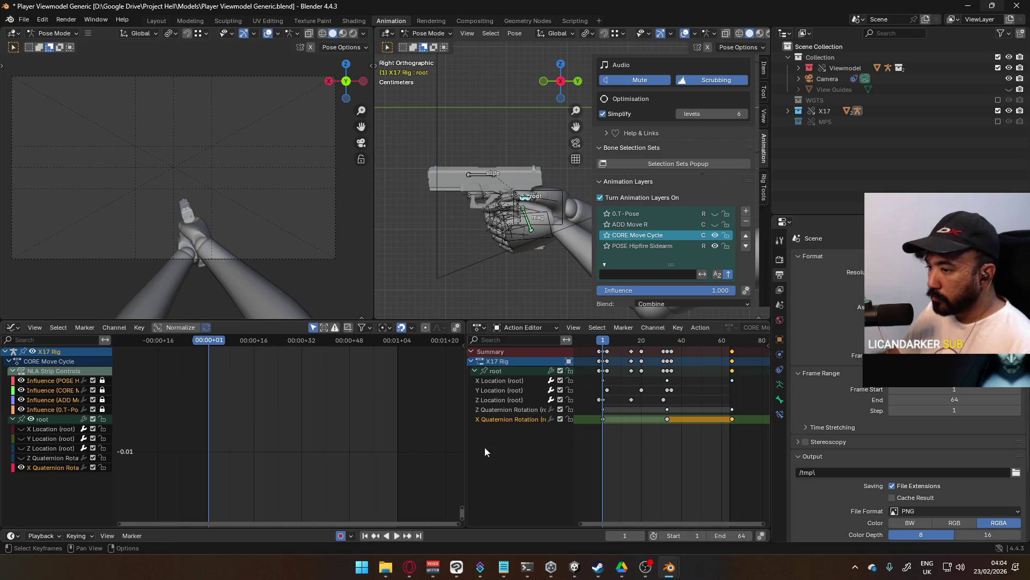
pyautogui.press('i')
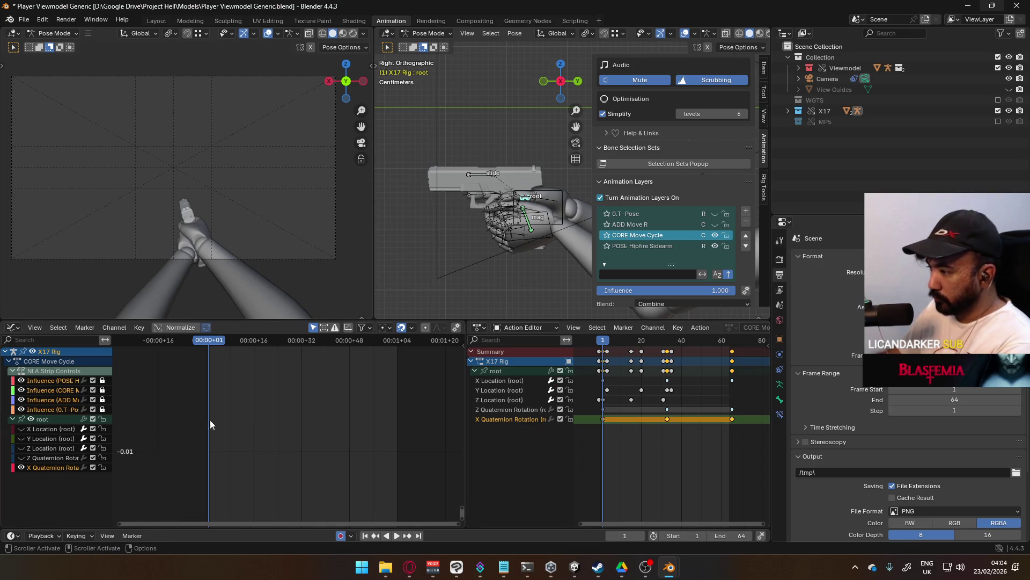
pyautogui.press('Home')
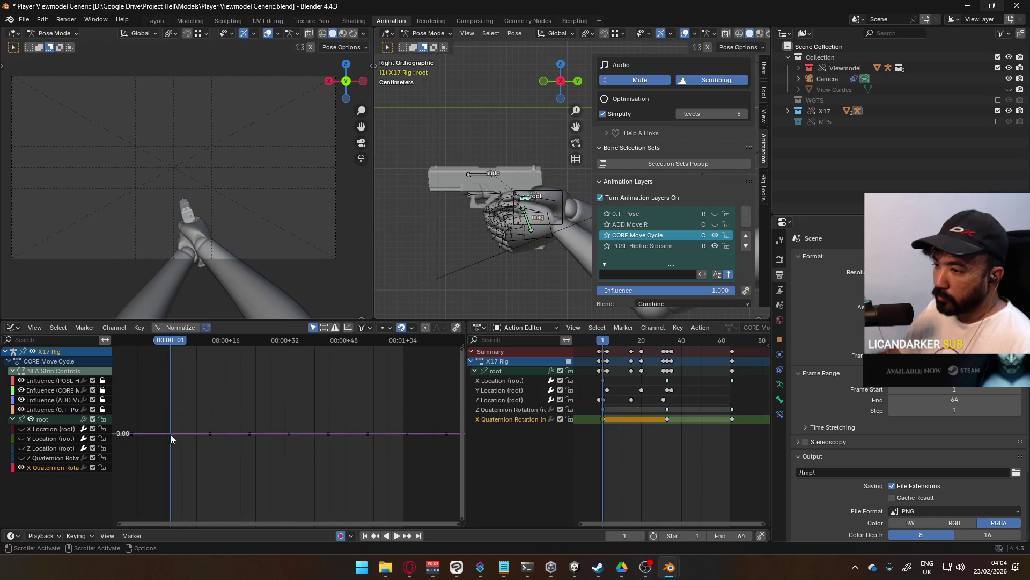
# Try raising the frame-1 X Quaternion keyframe's value, then cancel the move.
pyautogui.click(207, 401)
pyautogui.click(170, 433)
pyautogui.moveTo(171, 433)
pyautogui.mouseDown()
pyautogui.moveTo(176, 409)
pyautogui.moveTo(308, 444)
pyautogui.mouseUp()
pyautogui.scroll(-5, 290, 437)
pyautogui.press('y')
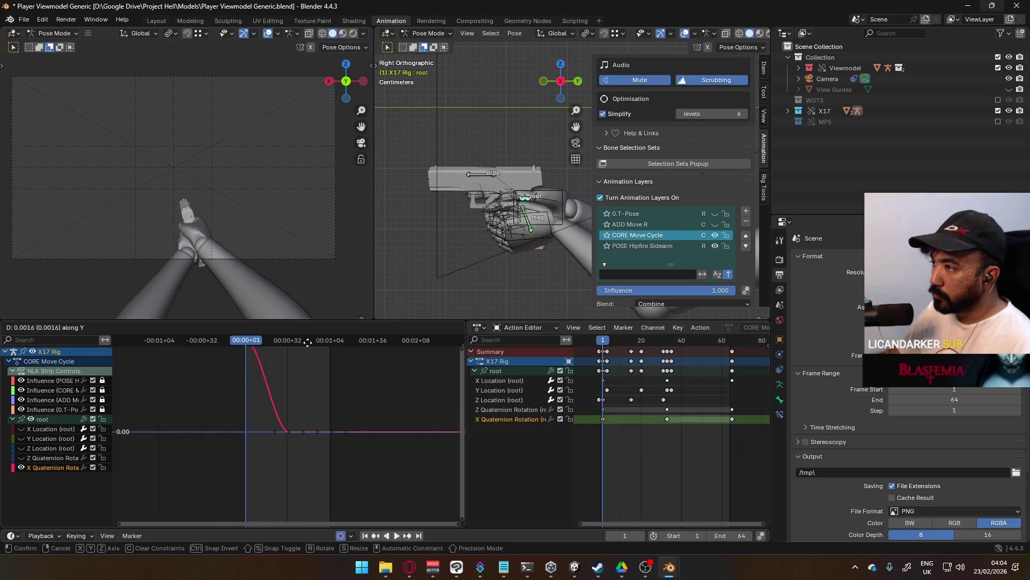
pyautogui.press('Escape')
# Pan the graph and begin rotating the root bone about global X.
pyautogui.scroll(-2, 364, 432)
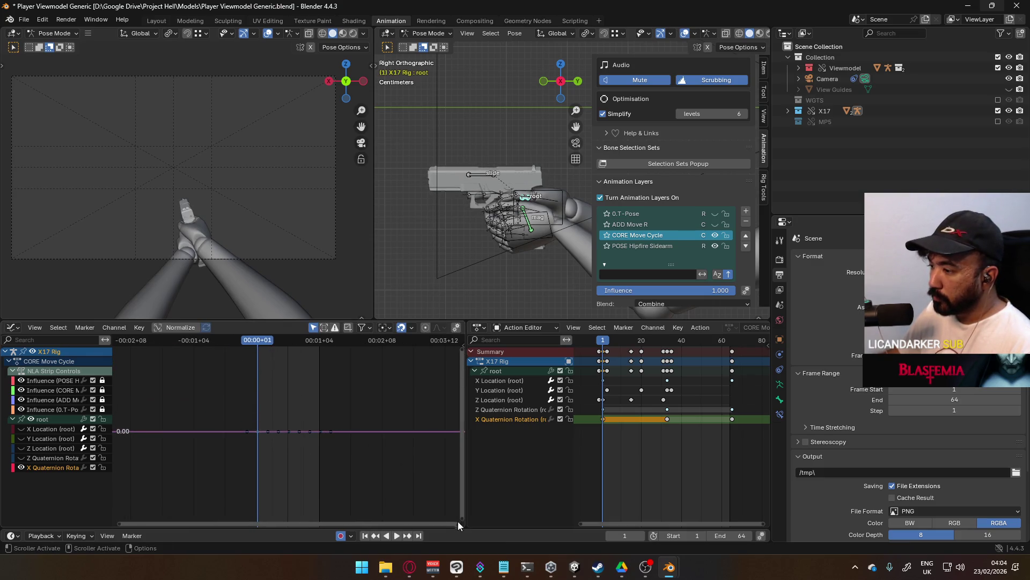
pyautogui.moveTo(462, 517); pyautogui.dragTo(455, 451)
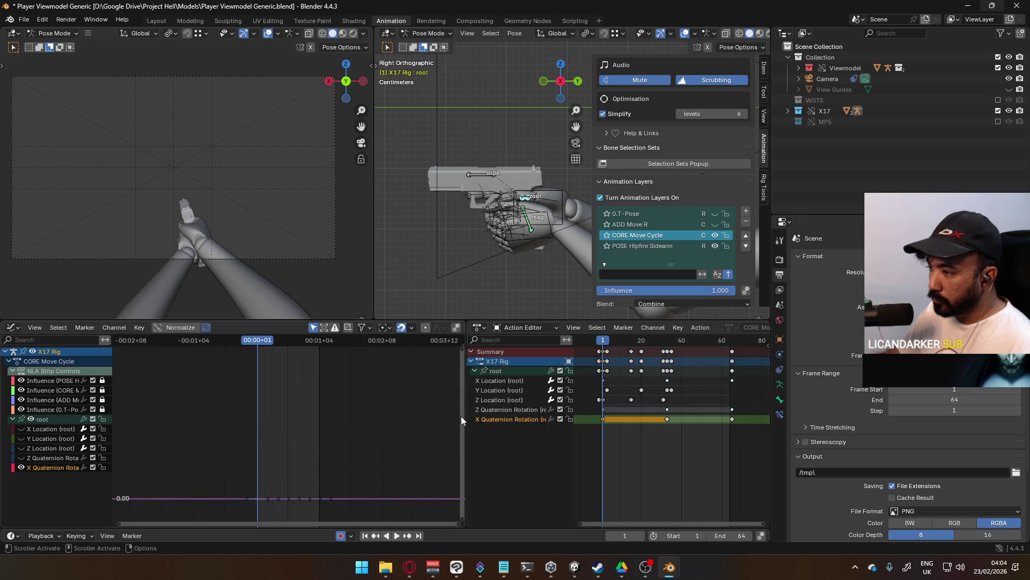
pyautogui.press('g')
pyautogui.press('Escape')
pyautogui.press('r')
pyautogui.press('x')
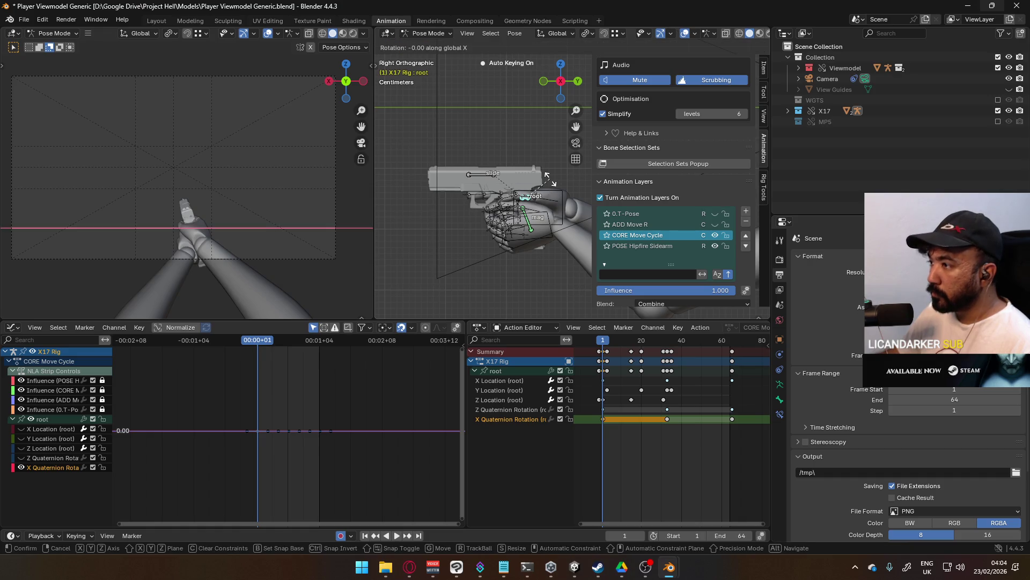
# Confirm the root's X rotation and delete the W and Y Quaternion Rotation channels.
pyautogui.click(537, 121)
pyautogui.scroll(-4, 324, 393)
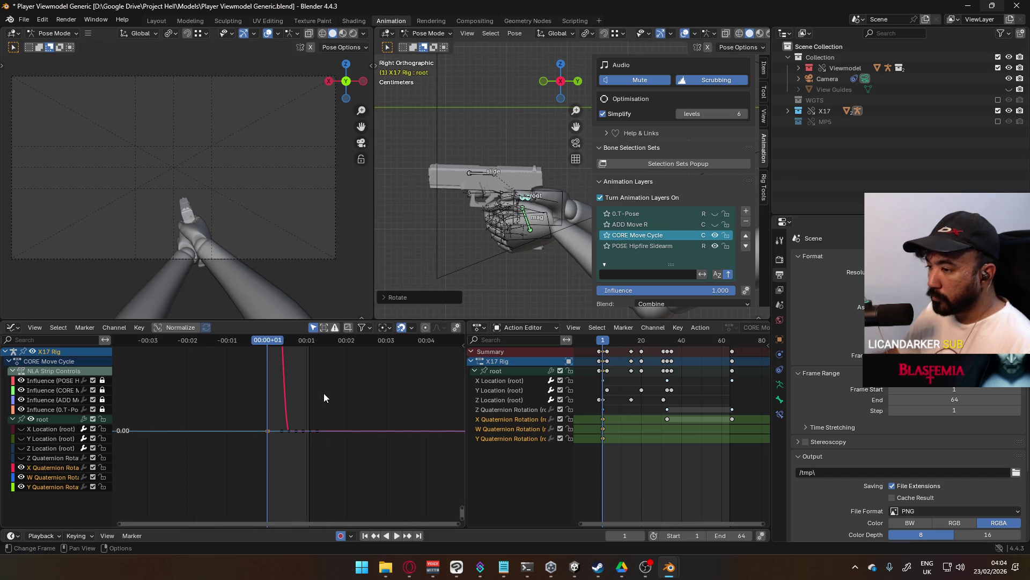
pyautogui.click(519, 436)
pyautogui.keyDown('shift'); pyautogui.click(522, 429); pyautogui.keyUp('shift')
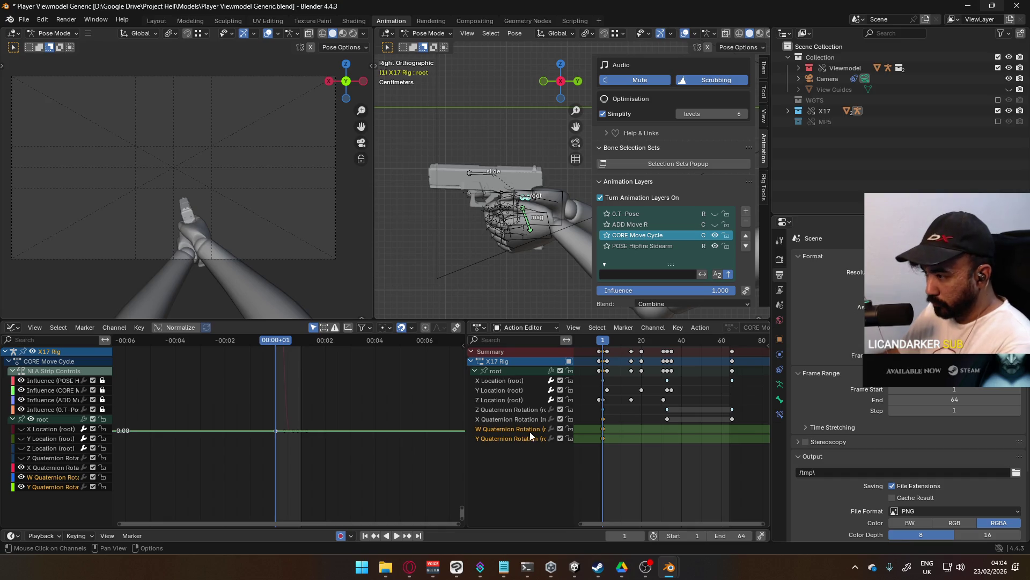
pyautogui.press('x')
pyautogui.press('Home')
# Frame the X Quaternion Rotation curve and preview playback up to its final keys.
pyautogui.scroll(-4, 337, 417)
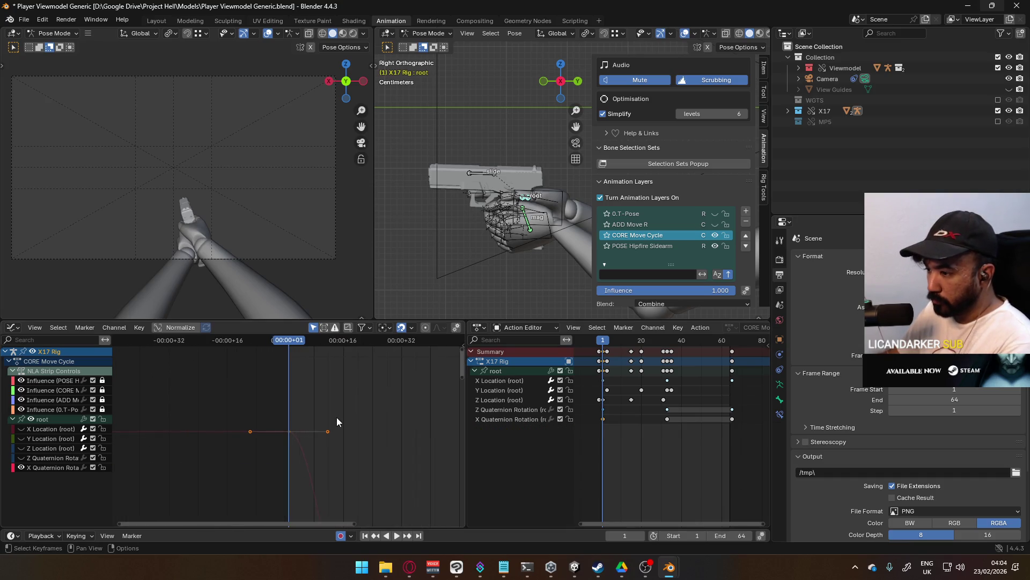
pyautogui.click(71, 469)
pyautogui.press('Home')
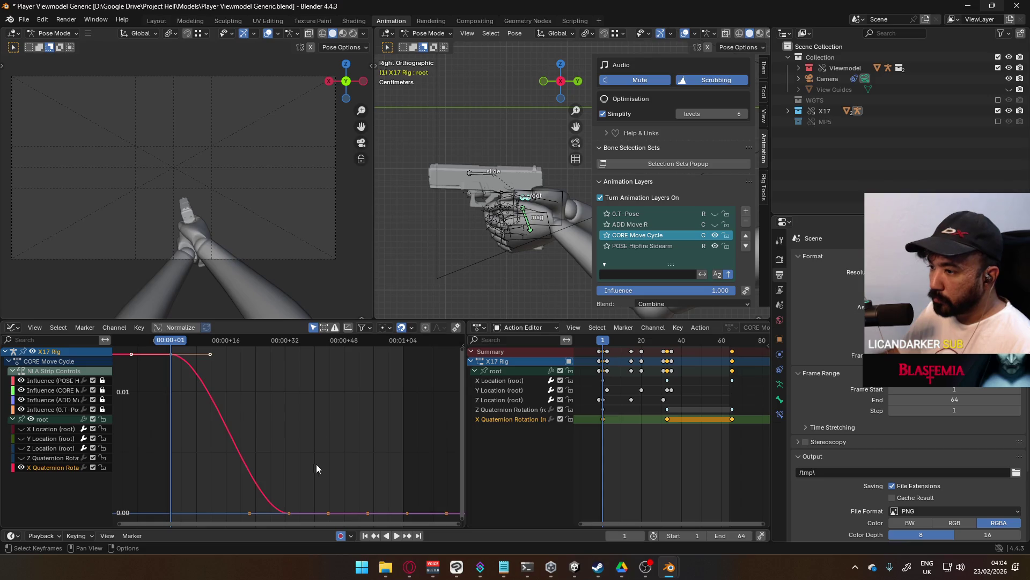
pyautogui.scroll(-3, 295, 457)
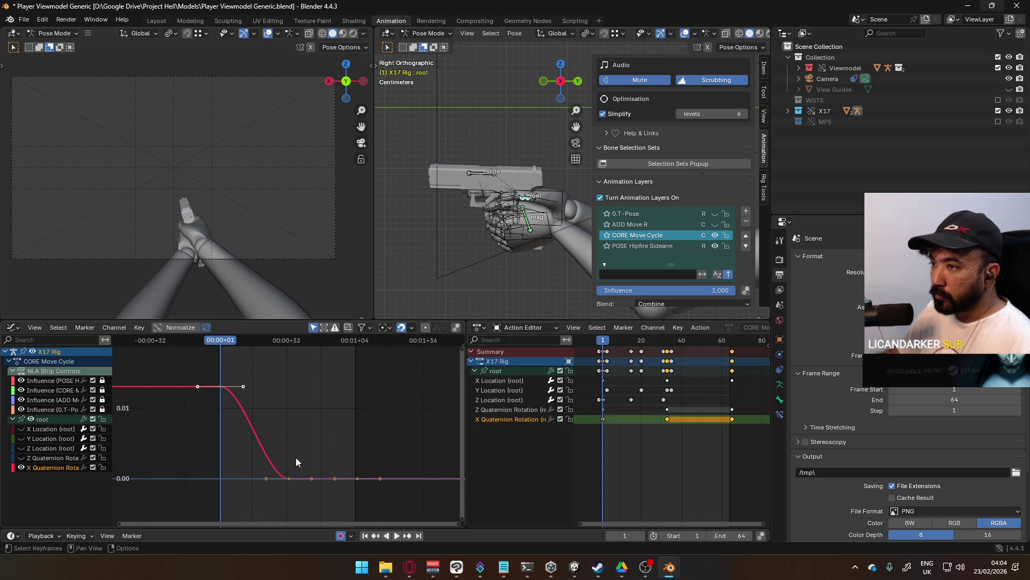
pyautogui.press('space')
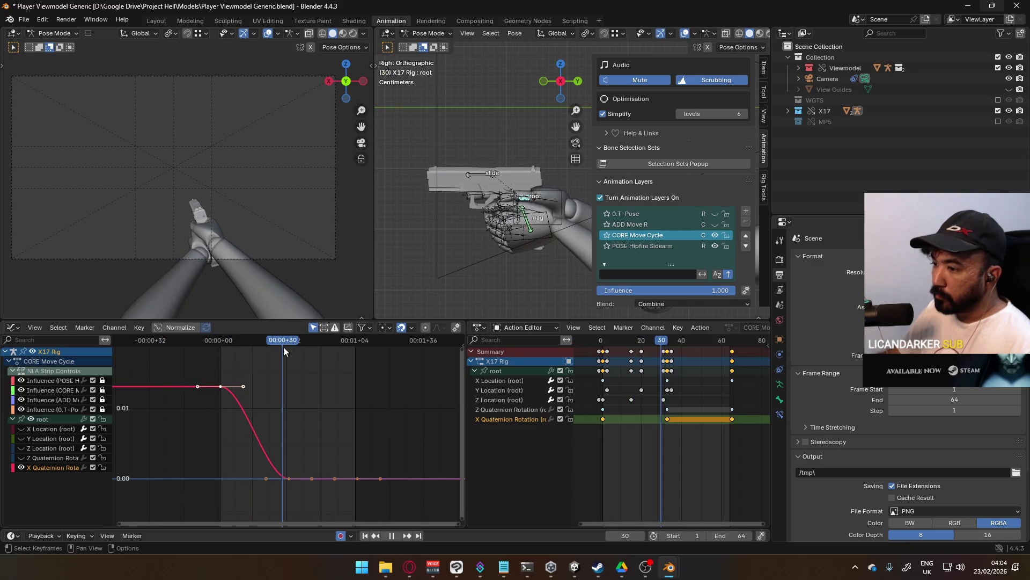
pyautogui.moveTo(289, 348); pyautogui.dragTo(357, 357)
pyautogui.scroll(3, 673, 380)
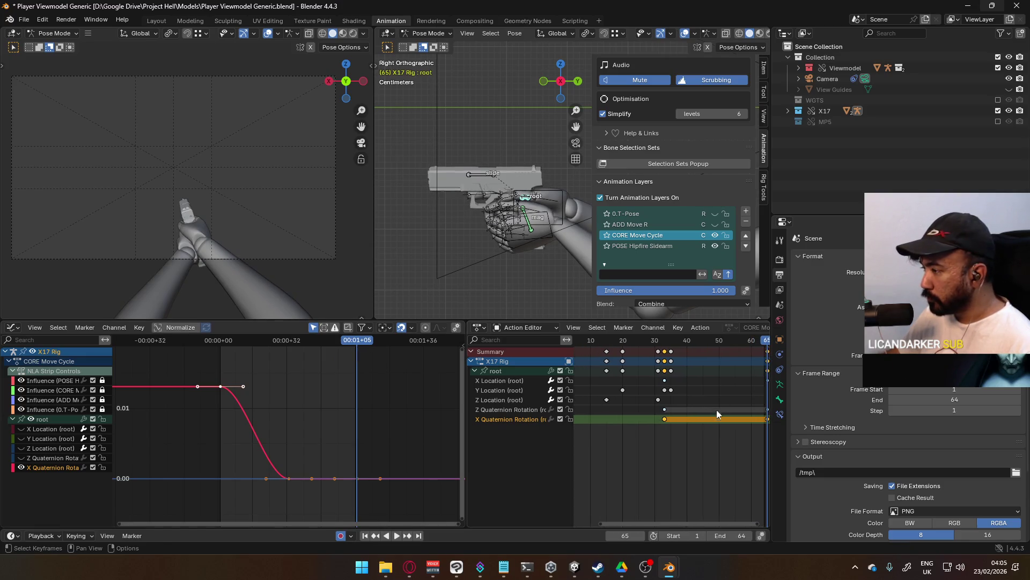
pyautogui.moveTo(720, 394); pyautogui.dragTo(691, 396, button='middle')
pyautogui.scroll(-2, 398, 432)
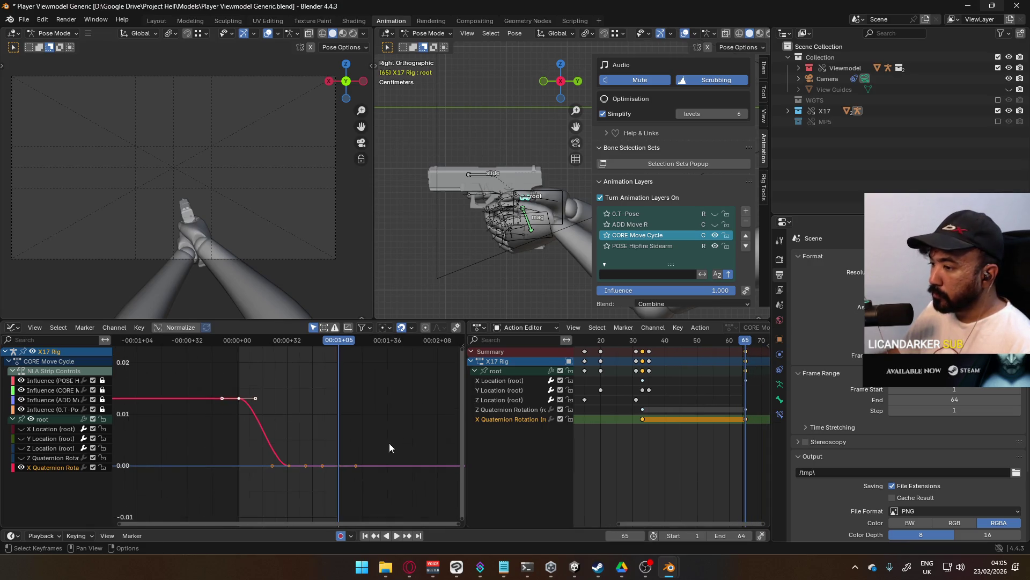
# Lower the last X Quaternion key below zero, moving it along Y only.
pyautogui.press('g')
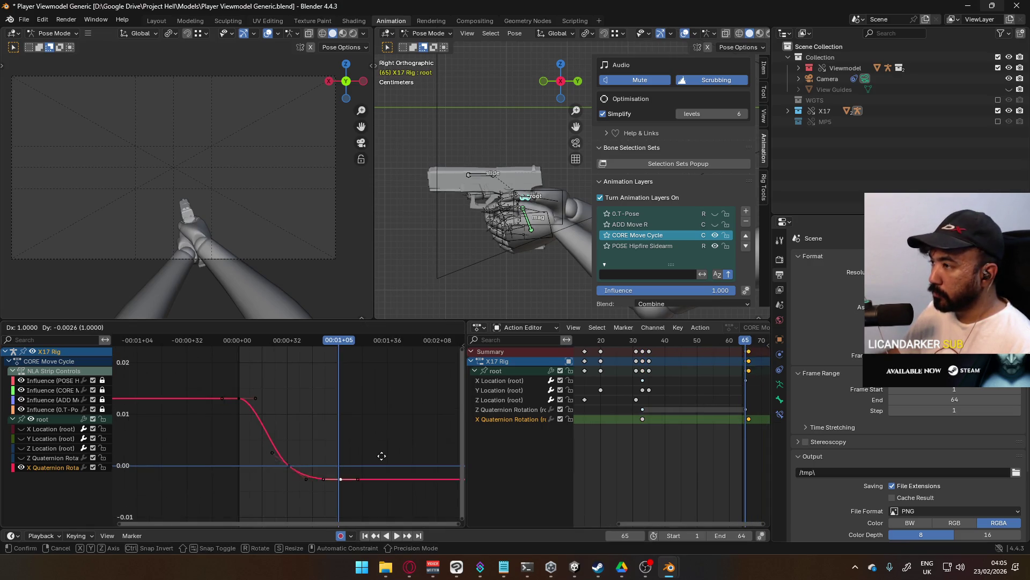
pyautogui.scroll(-2, 391, 485)
pyautogui.press('y')
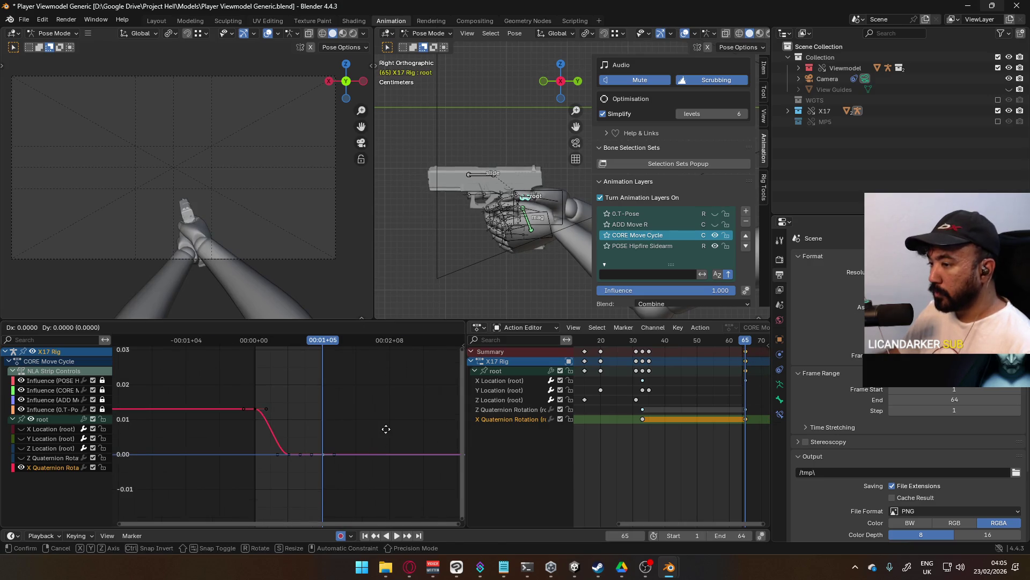
pyautogui.click(385, 475)
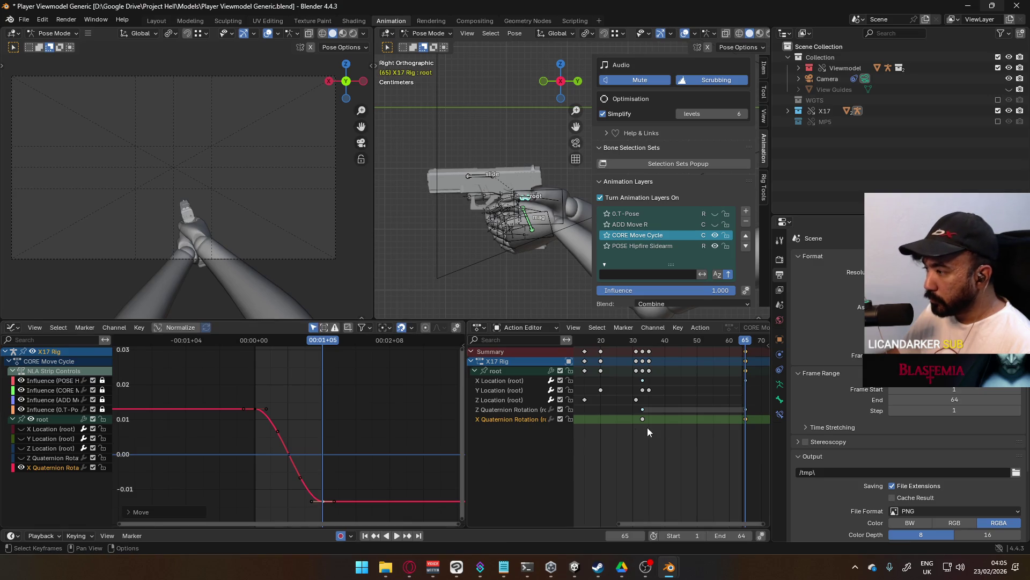
pyautogui.scroll(-3, 647, 427)
pyautogui.click(602, 341)
pyautogui.press('space')
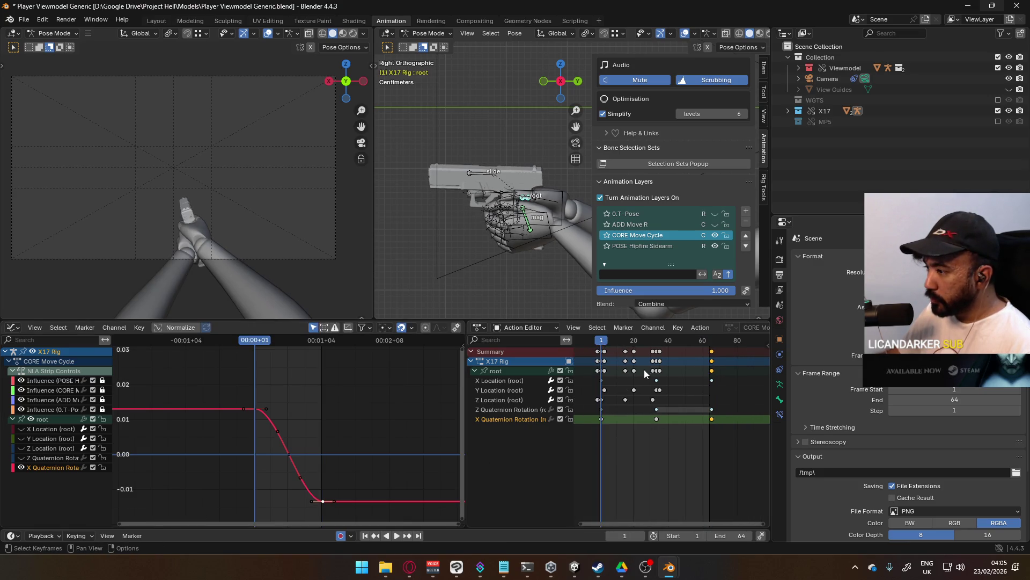
# Select the X Quaternion keys and try a timing scale, then cancel it.
pyautogui.moveTo(579, 421); pyautogui.dragTo(580, 421)
pyautogui.press('s')
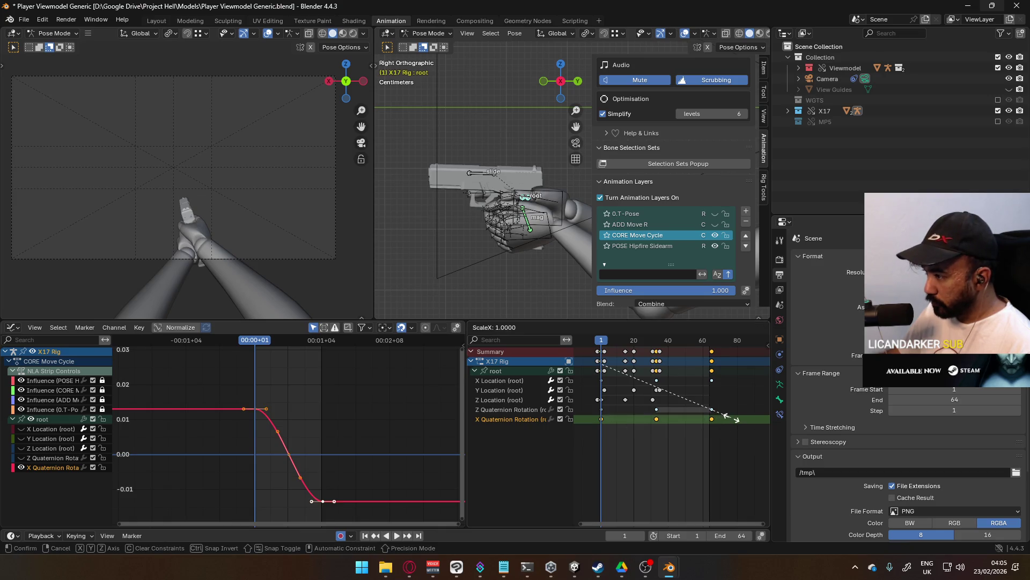
pyautogui.rightClick(666, 421)
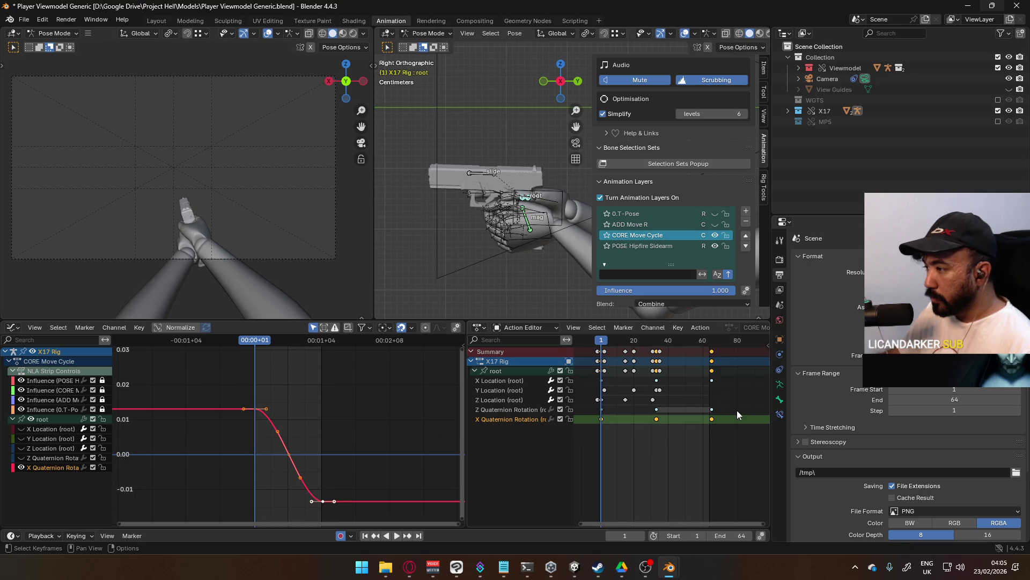
pyautogui.scroll(1, 658, 435)
pyautogui.press('space')
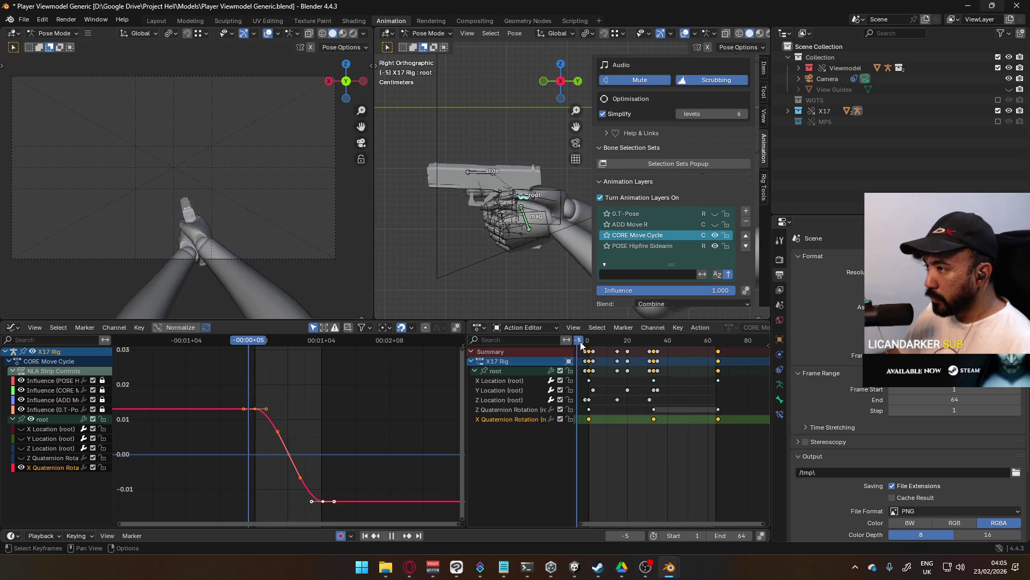
pyautogui.click(590, 341)
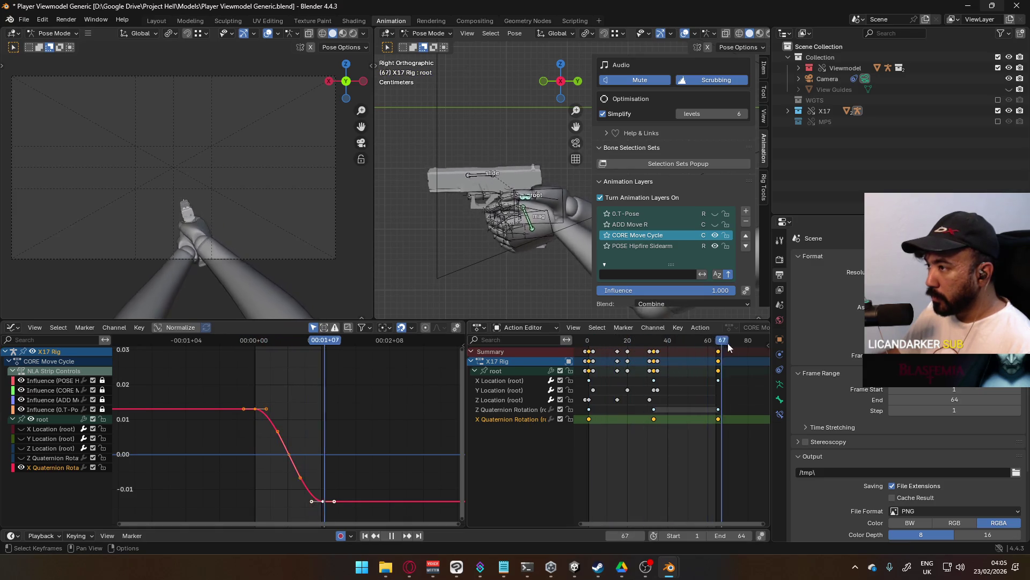
pyautogui.click(586, 344)
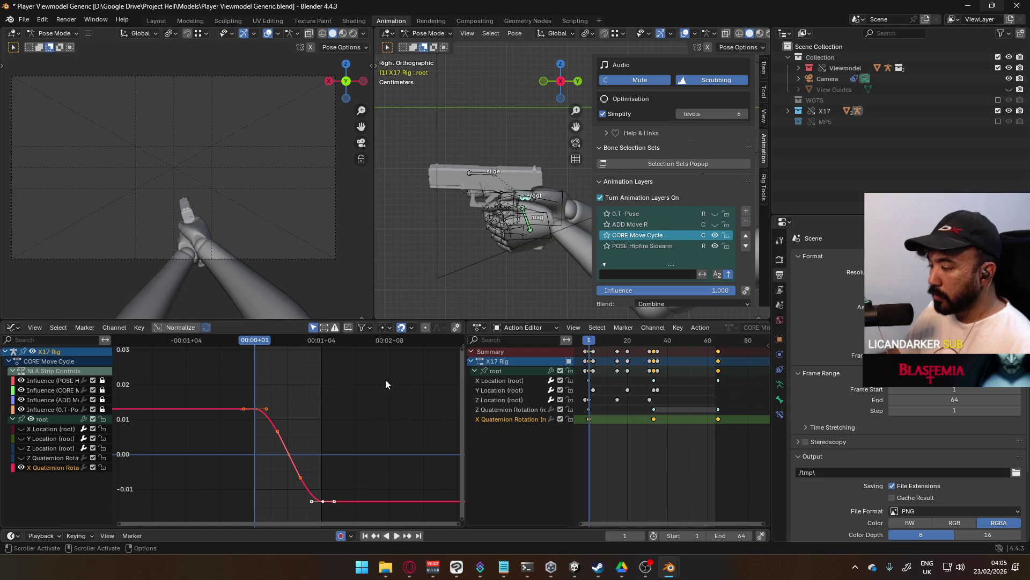
# Flip the X Quaternion Rotation curve with a scale of -1 and preview it.
pyautogui.write('s')
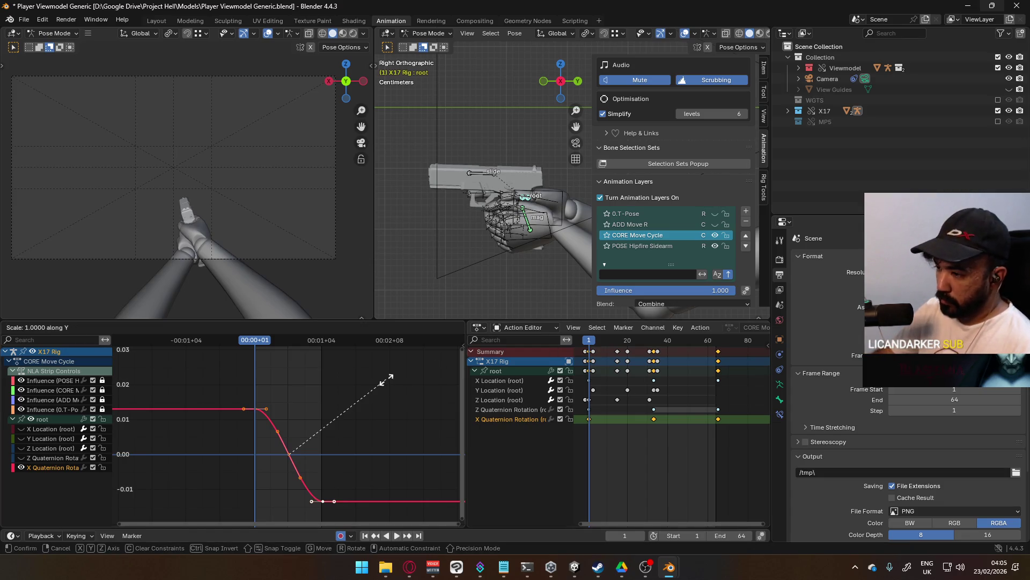
pyautogui.write('-1')
pyautogui.press('Return')
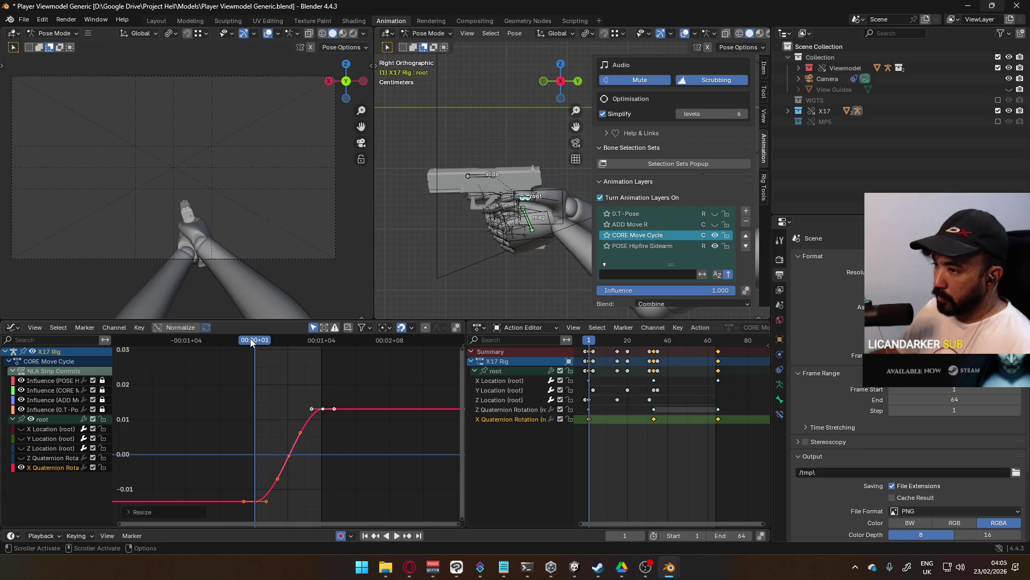
pyautogui.press('space')
pyautogui.moveTo(255, 344); pyautogui.dragTo(288, 342)
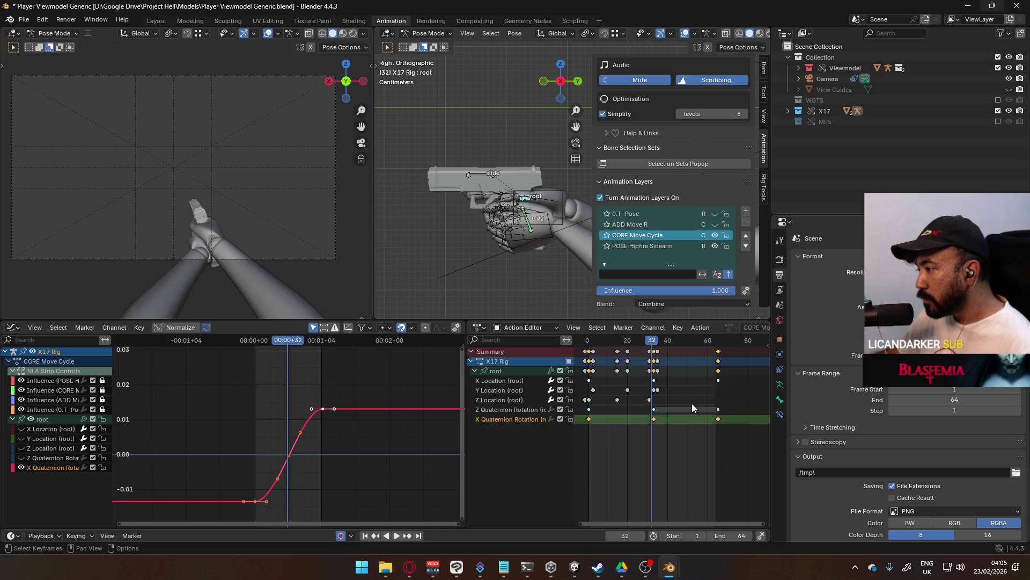
pyautogui.click(604, 343)
pyautogui.press('space')
# Try compressing the key timing toward frame 1, then undo back to the flipped curve.
pyautogui.press('space')
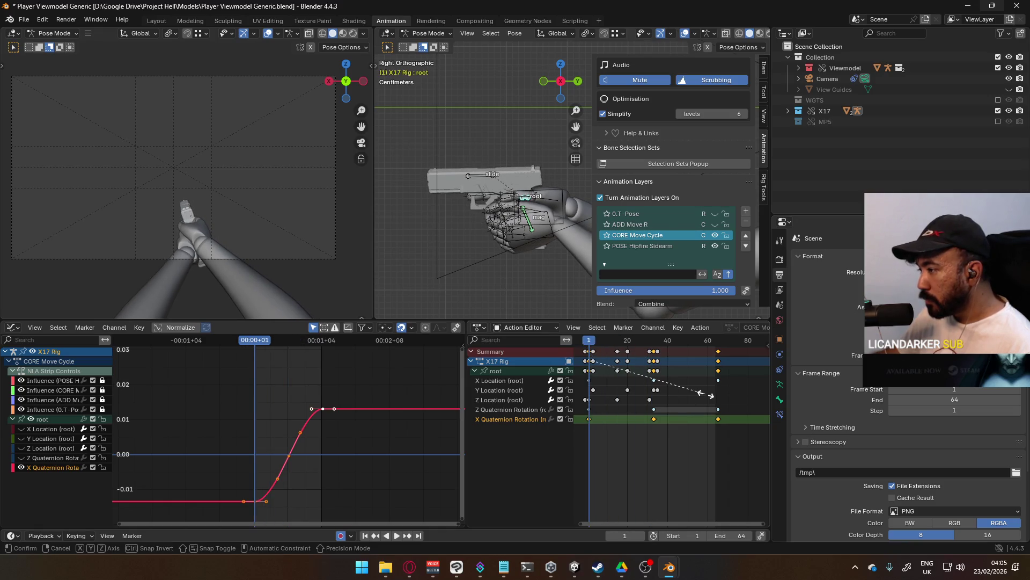
pyautogui.press('s')
pyautogui.click(642, 386)
pyautogui.press('space')
pyautogui.moveTo(617, 342); pyautogui.dragTo(654, 339)
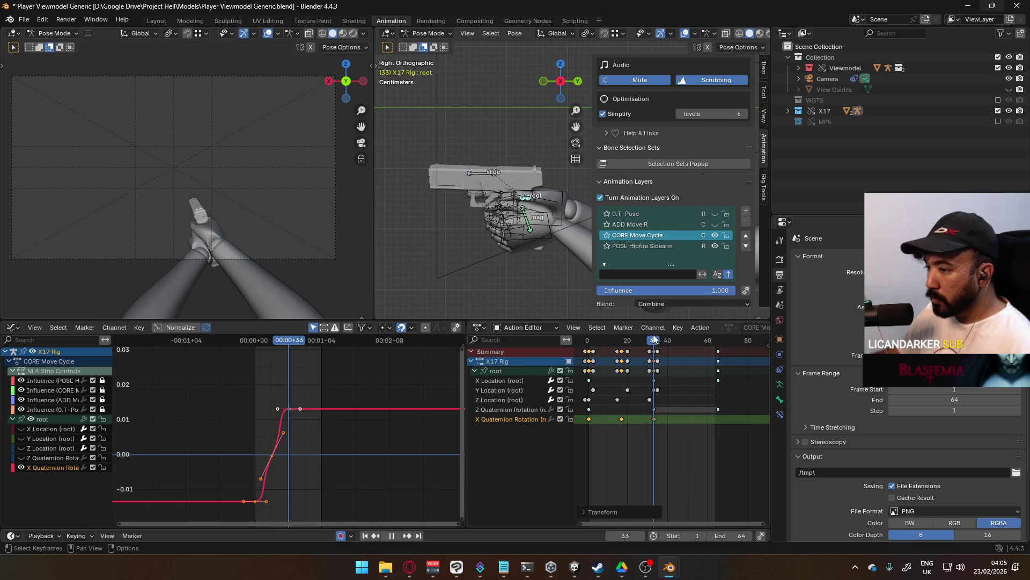
pyautogui.press('space')
pyautogui.hotkey('shift', 'Left')
pyautogui.hotkey('ctrl', 'z')
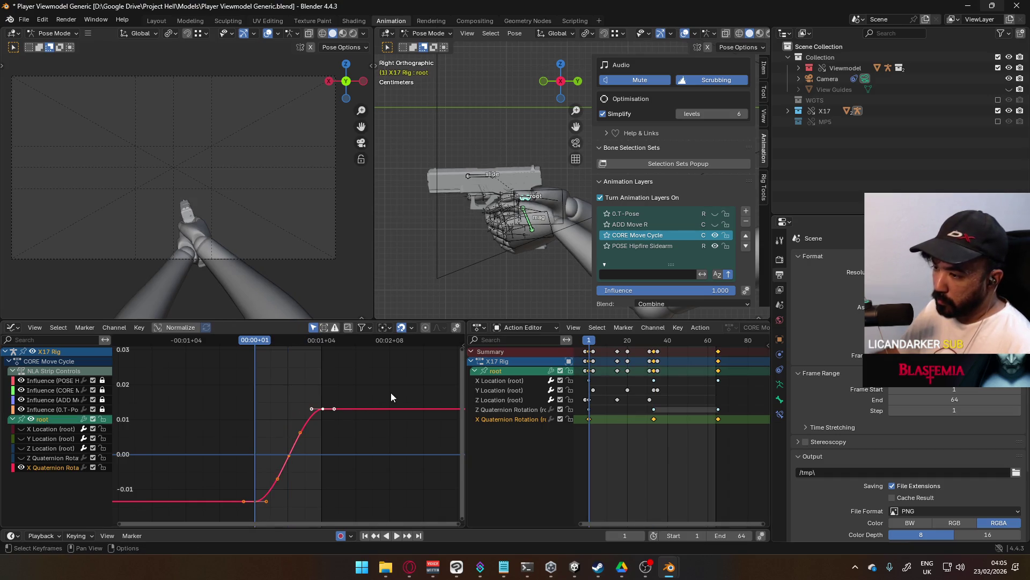
# Cancel a time-axis rescale of the curve, deselect all keys, and begin shifting the end keys.
pyautogui.press('s')
pyautogui.press('x')
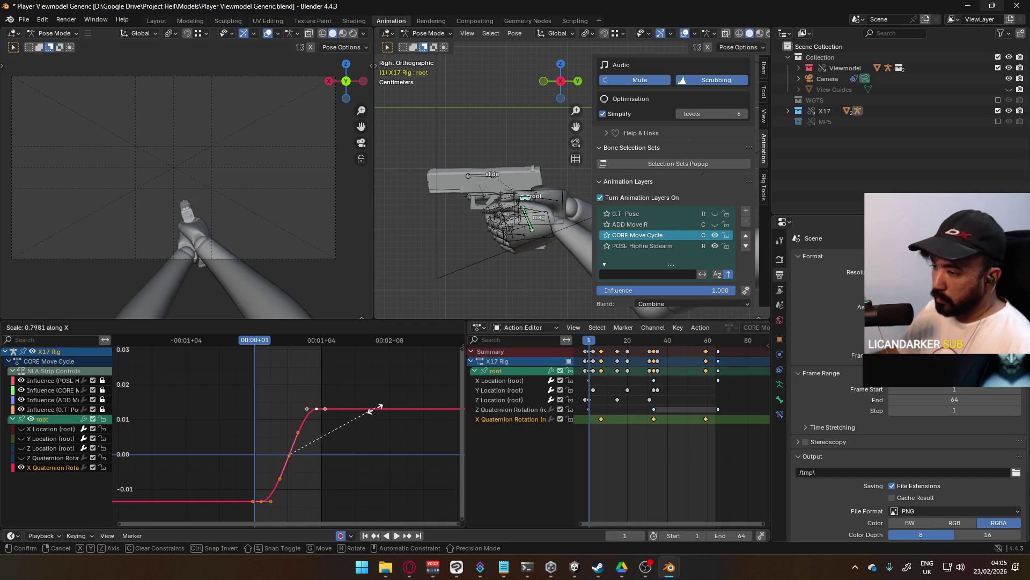
pyautogui.press('Escape')
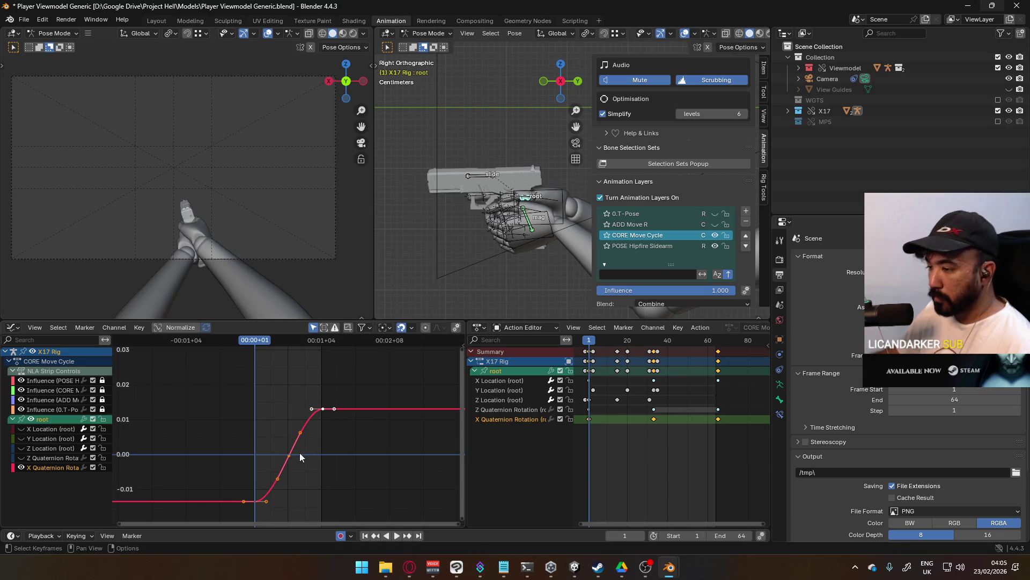
pyautogui.click(289, 456)
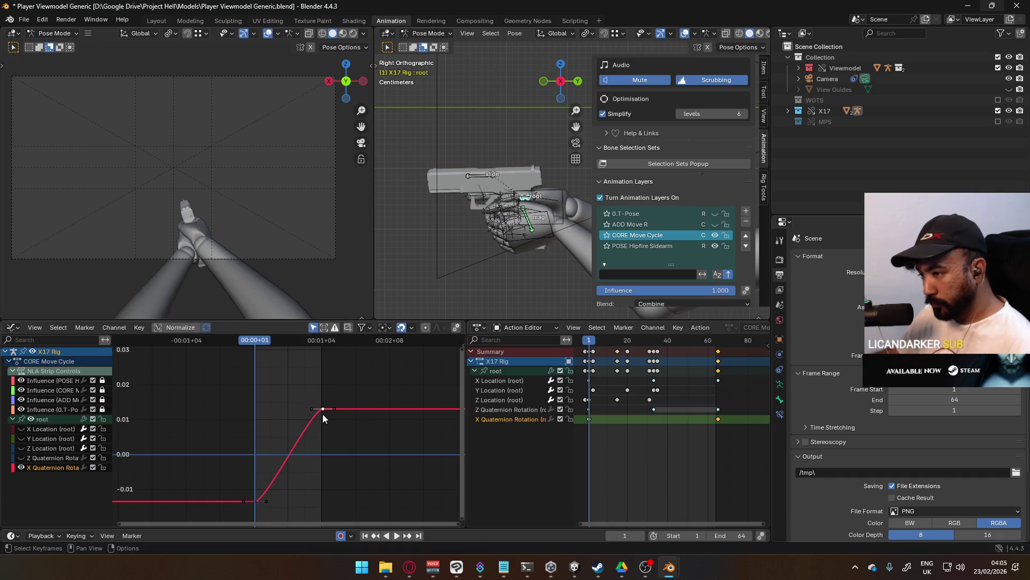
pyautogui.press('g')
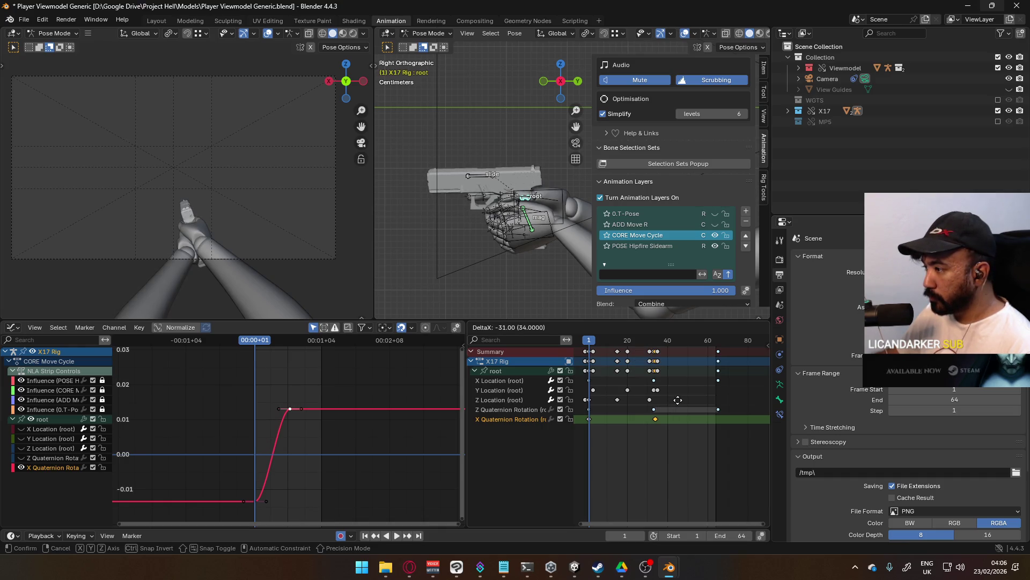
# Move the keys 31 frames earlier, review the timing, then undo the move.
pyautogui.click(677, 400)
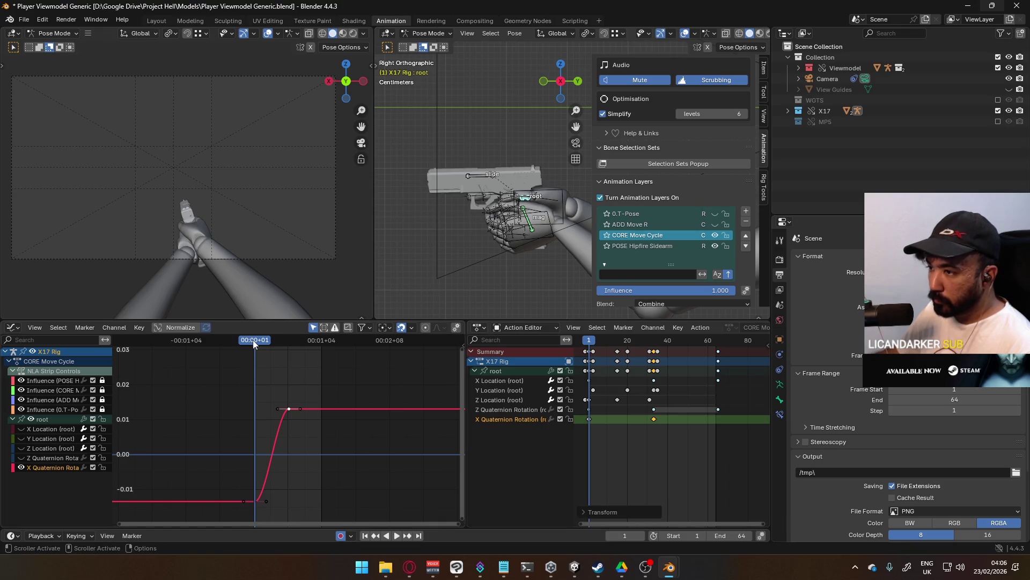
pyautogui.press('space')
pyautogui.moveTo(287, 337); pyautogui.dragTo(255, 350)
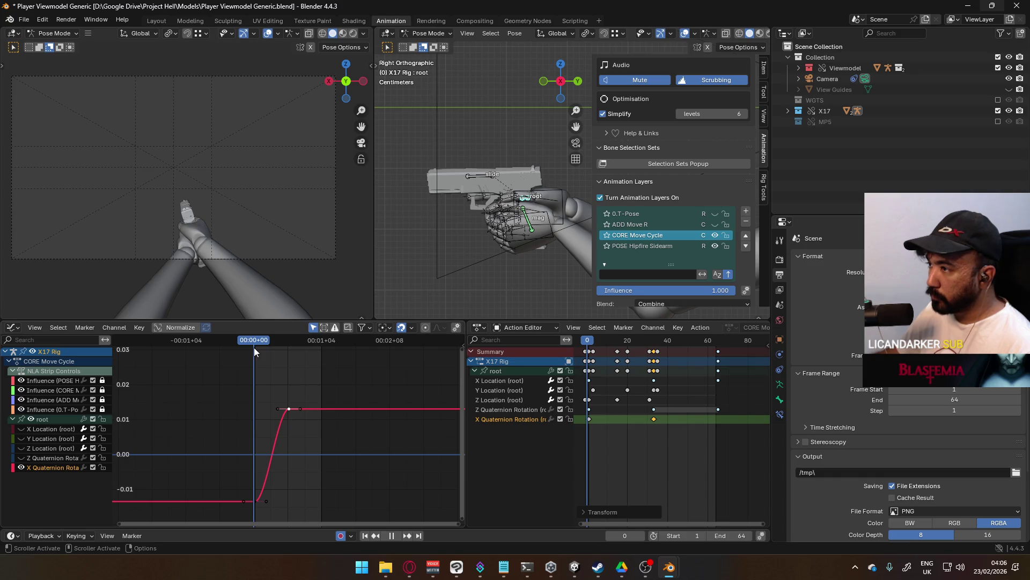
pyautogui.press('space')
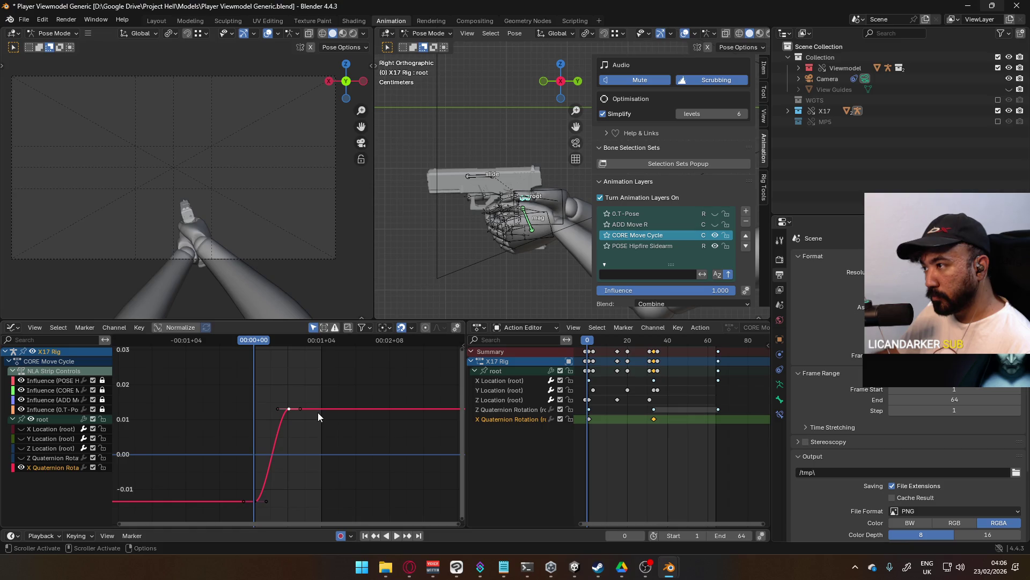
pyautogui.moveTo(249, 342); pyautogui.dragTo(288, 340)
pyautogui.hotkey('ctrl', 'z')
pyautogui.hotkey('ctrl', 'z')
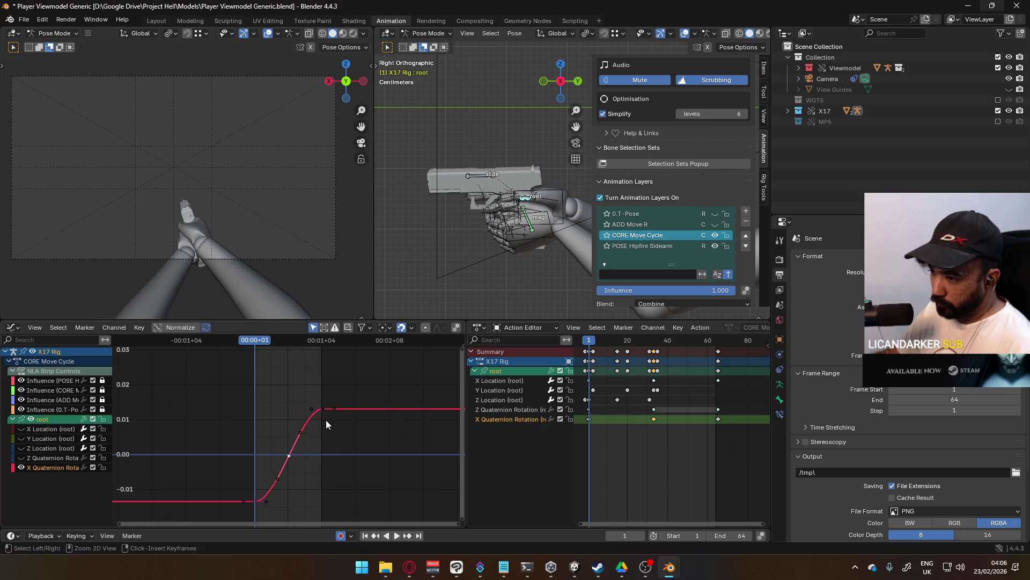
# Delete the top X Quaternion keyframe and steepen the remaining key's handles.
pyautogui.click(322, 410)
pyautogui.press('Delete')
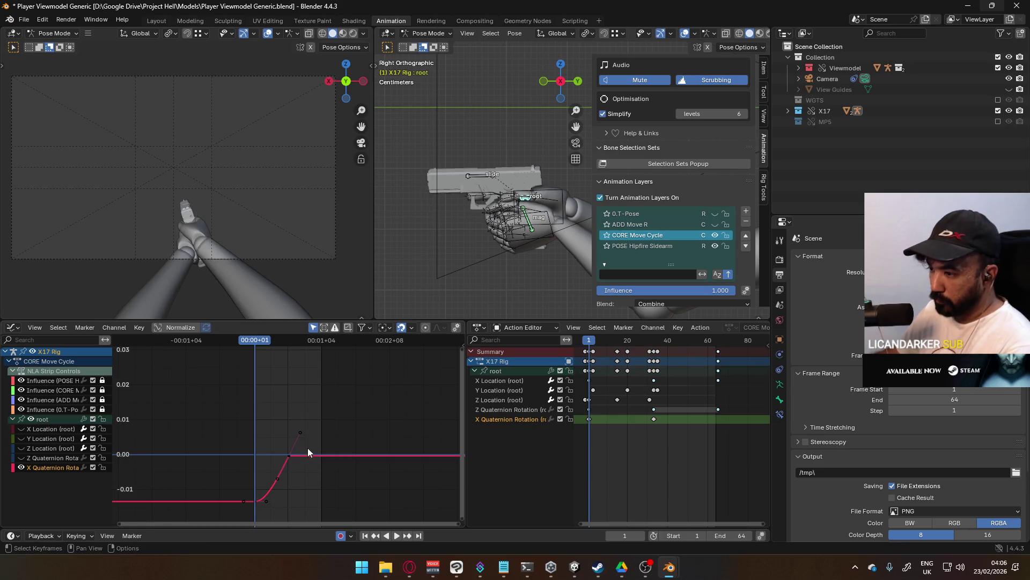
pyautogui.scroll(3, 298, 471)
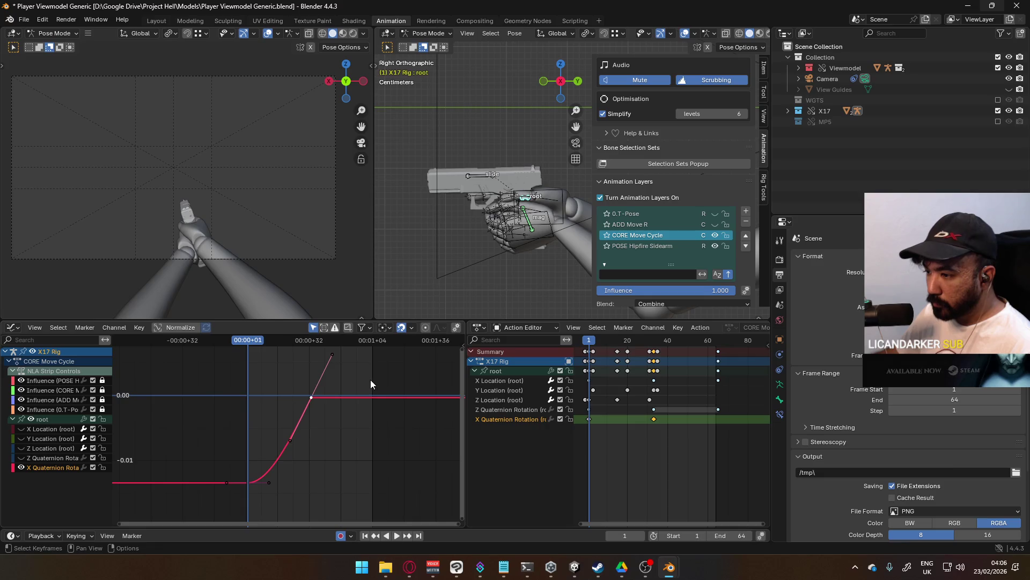
pyautogui.press('r')
pyautogui.click(364, 430)
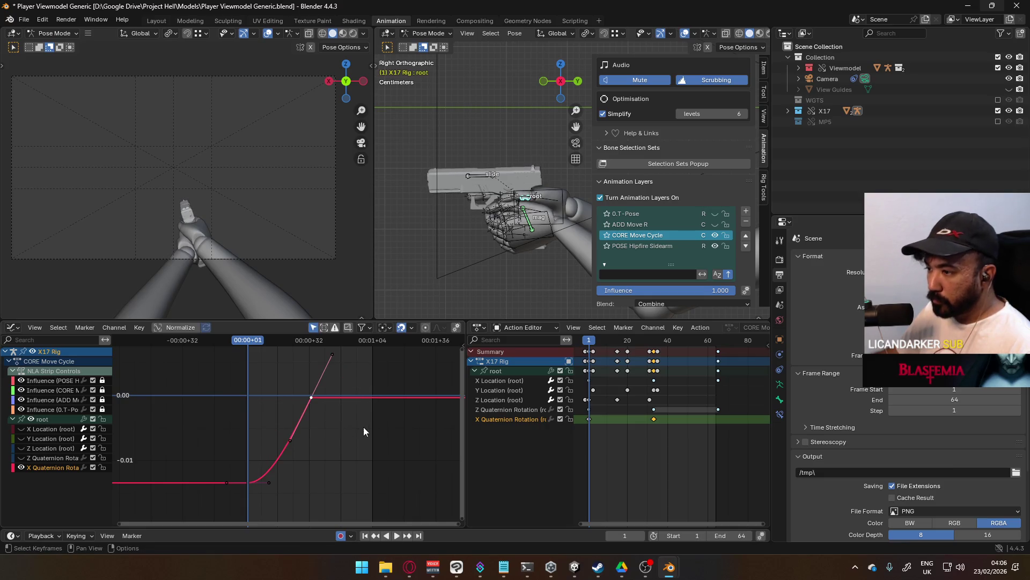
# Flatten the key's handles with a new handle type and raise it slightly.
pyautogui.rightClick(310, 401)
pyautogui.moveTo(310, 402)
pyautogui.click(370, 440)
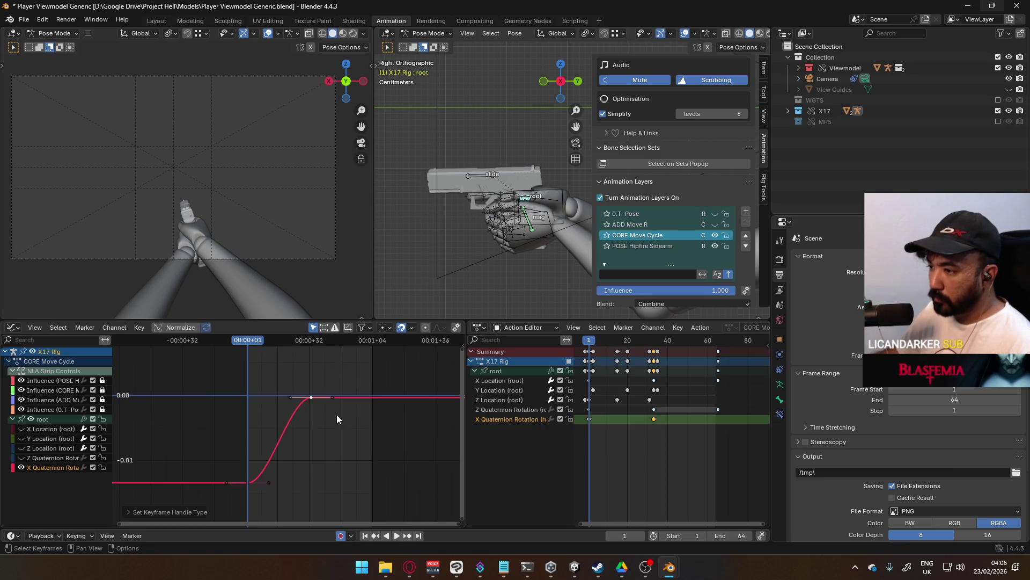
pyautogui.scroll(1, 323, 403)
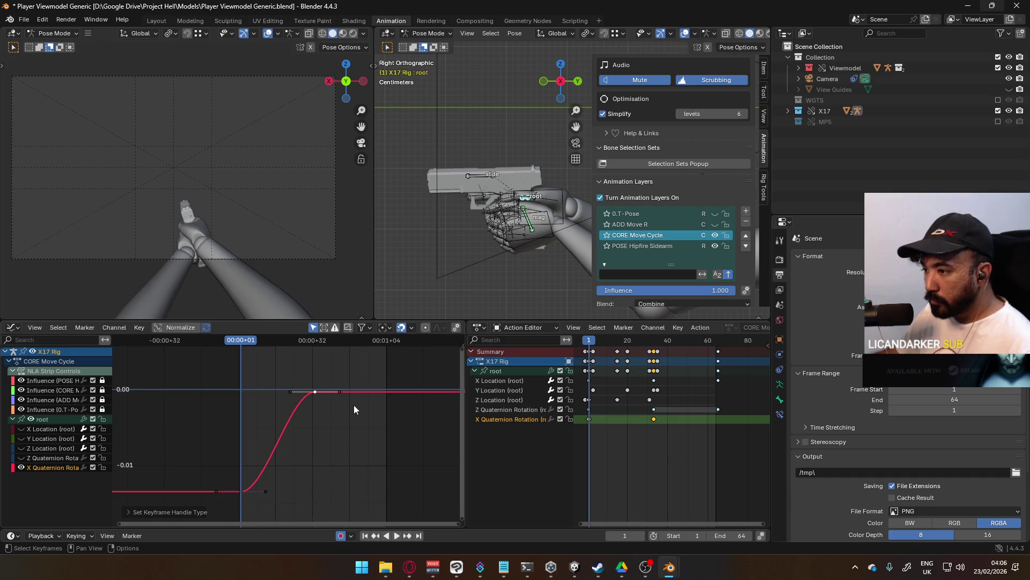
pyautogui.press('g')
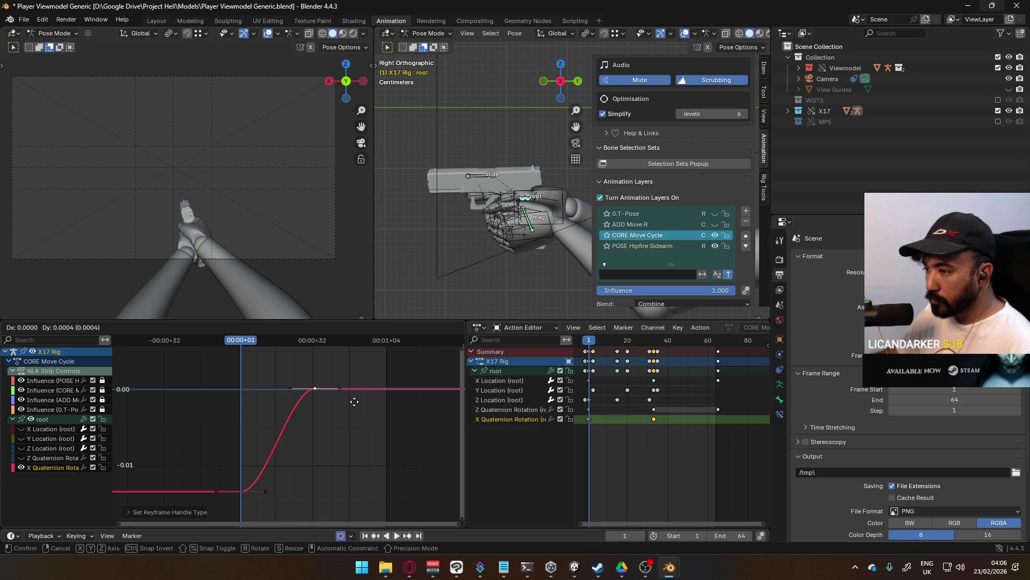
pyautogui.click(354, 402)
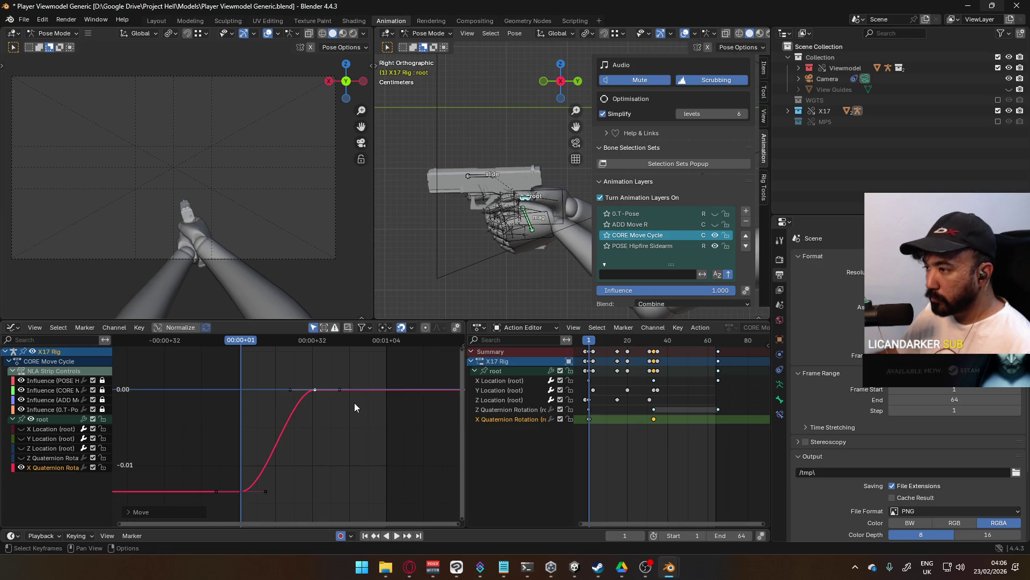
# Show the root's transform values in the sidebar and try, then undo, rotation keyframes.
pyautogui.click(764, 75)
pyautogui.press('i')
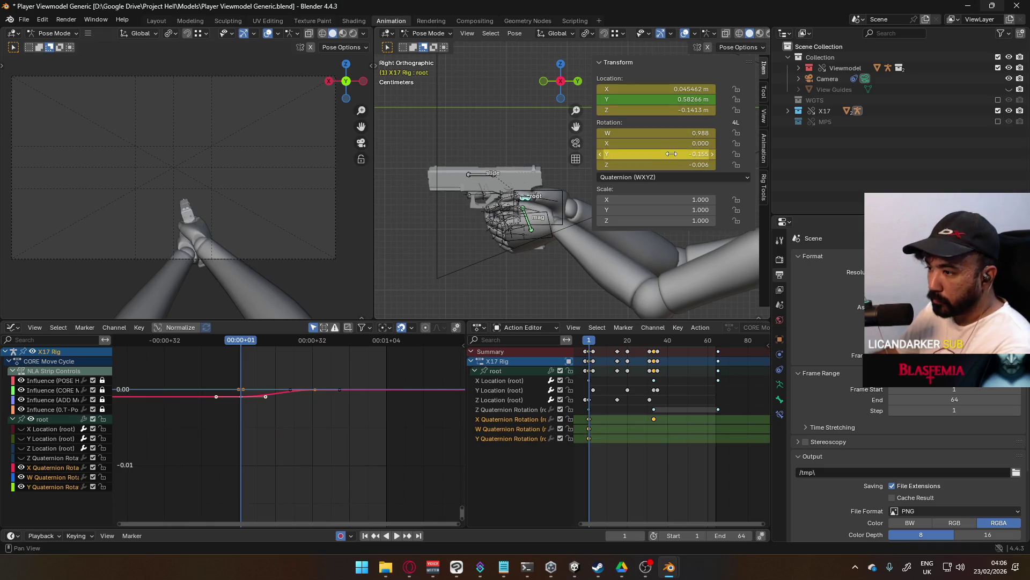
pyautogui.hotkey('ctrl', 'z')
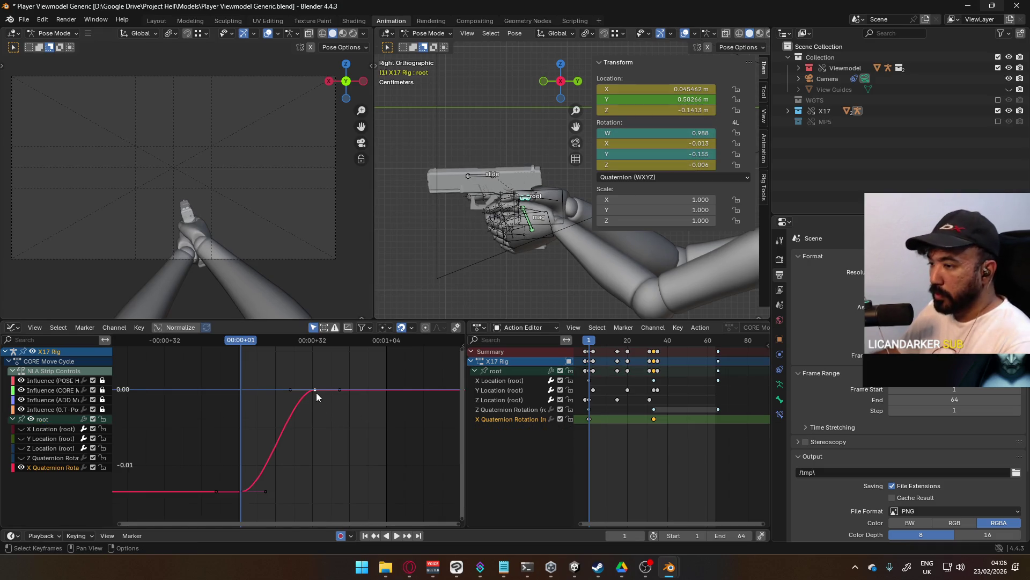
pyautogui.press('BackSpace')
pyautogui.press('i')
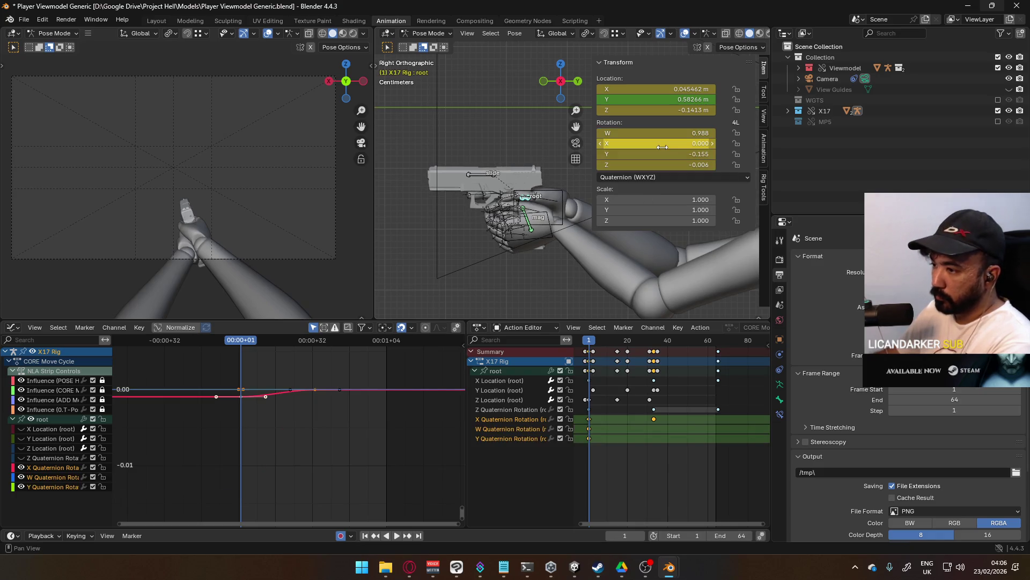
pyautogui.hotkey('ctrl', 'z')
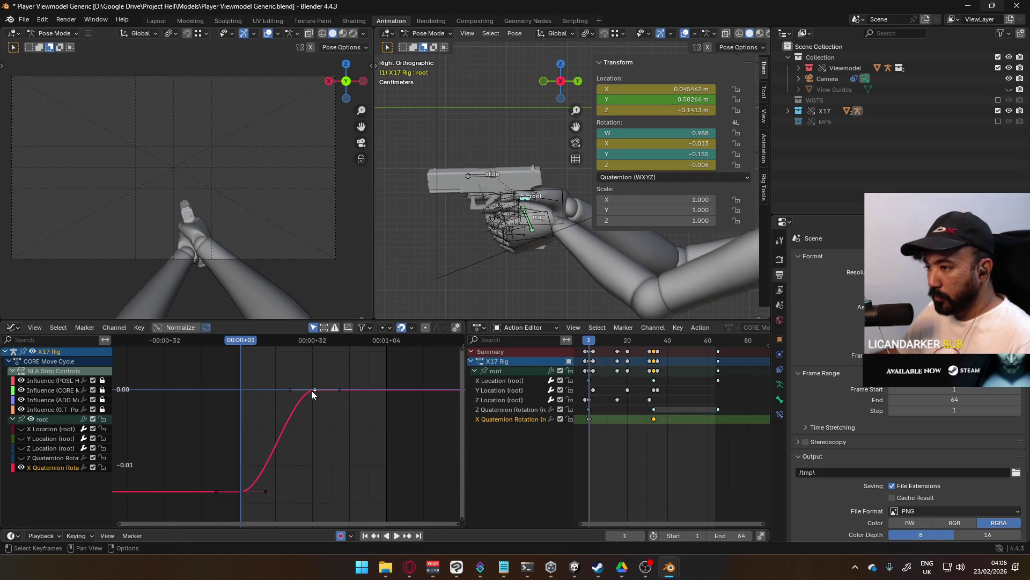
# Nudge the keyframe up and back down, keeping all the curve's keys selected.
pyautogui.press('g')
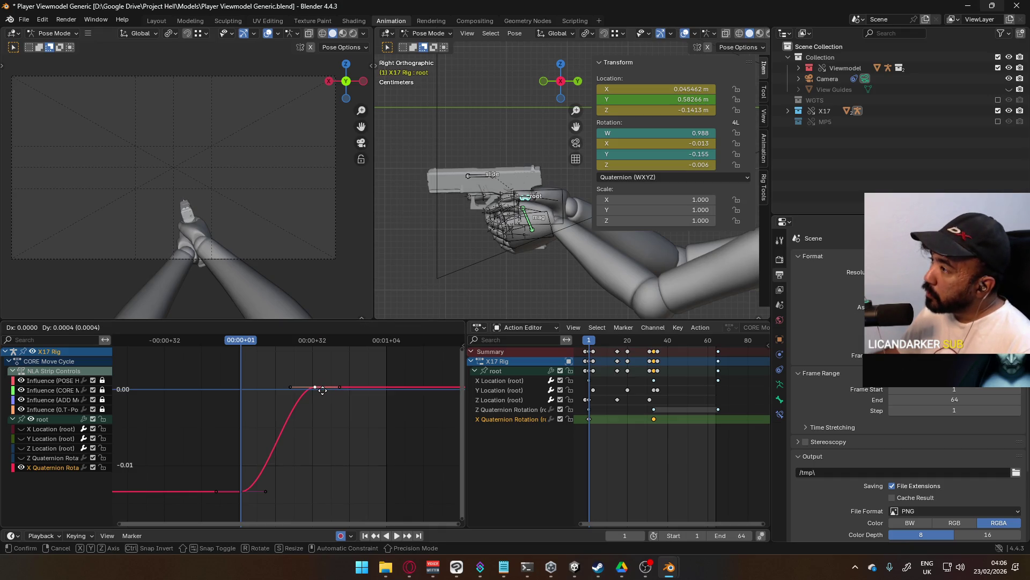
pyautogui.click(323, 391)
pyautogui.press('g')
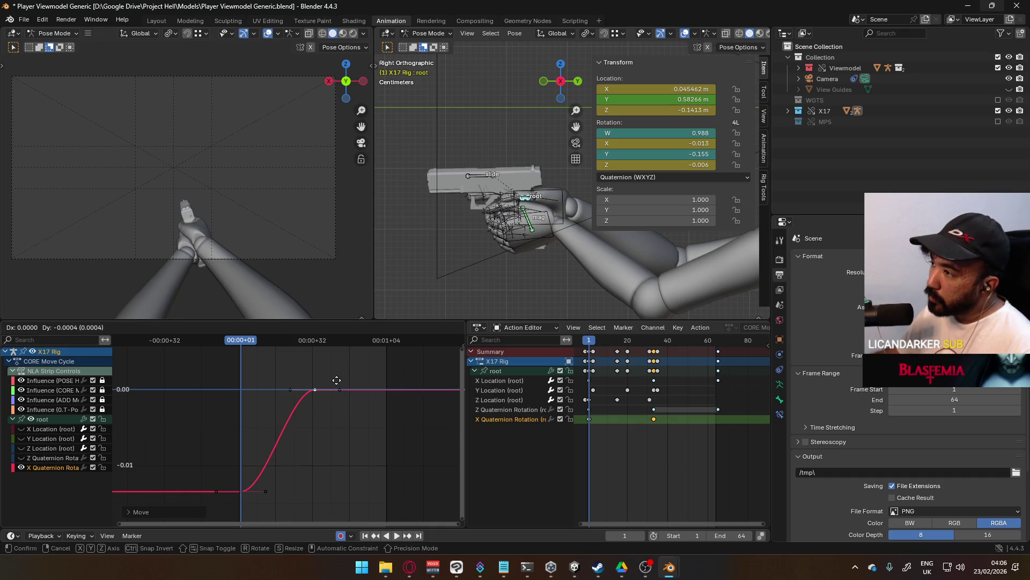
pyautogui.click(337, 381)
pyautogui.hotkey('alt', 'a')
pyautogui.hotkey('ctrl', 'z')
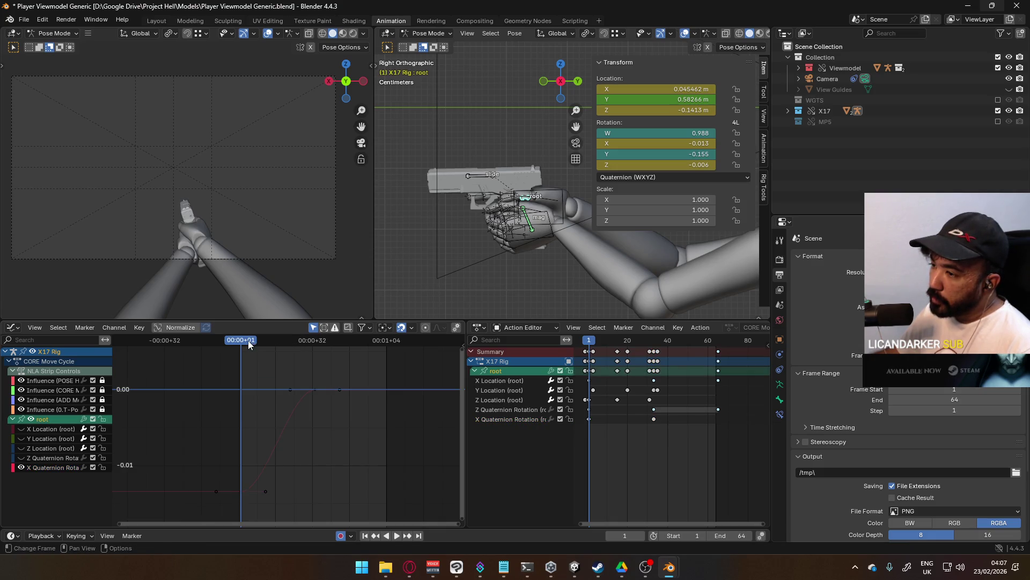
# Scrub and play the timeline around frame 33 to check the flat ending.
pyautogui.moveTo(248, 342); pyautogui.dragTo(314, 339)
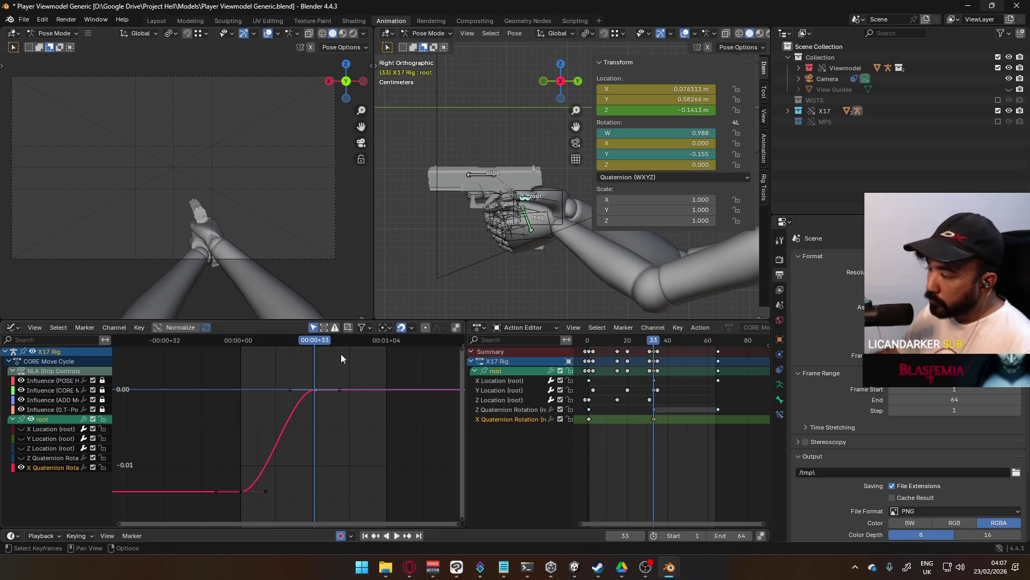
pyautogui.press('space')
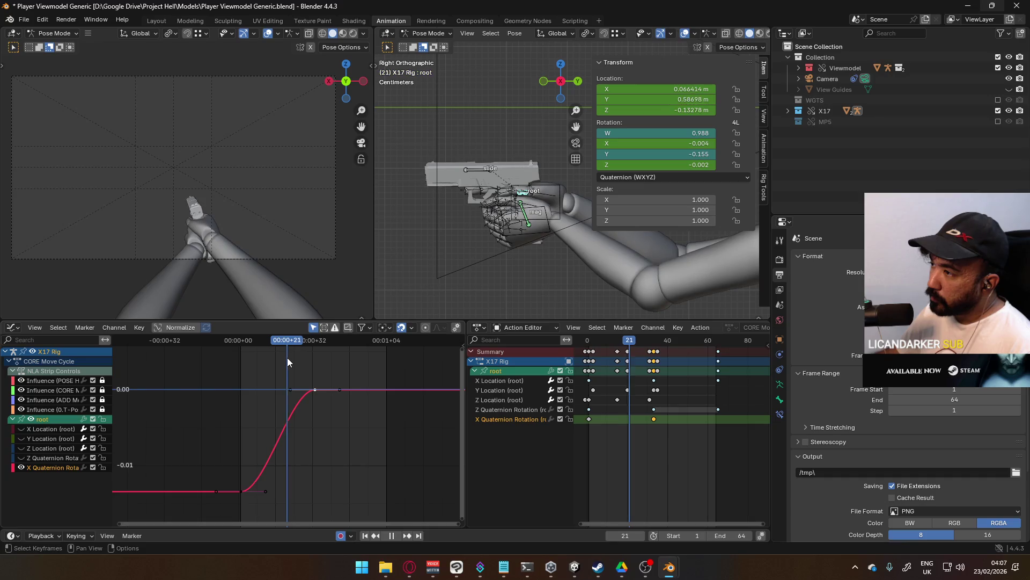
pyautogui.moveTo(312, 356); pyautogui.dragTo(314, 356)
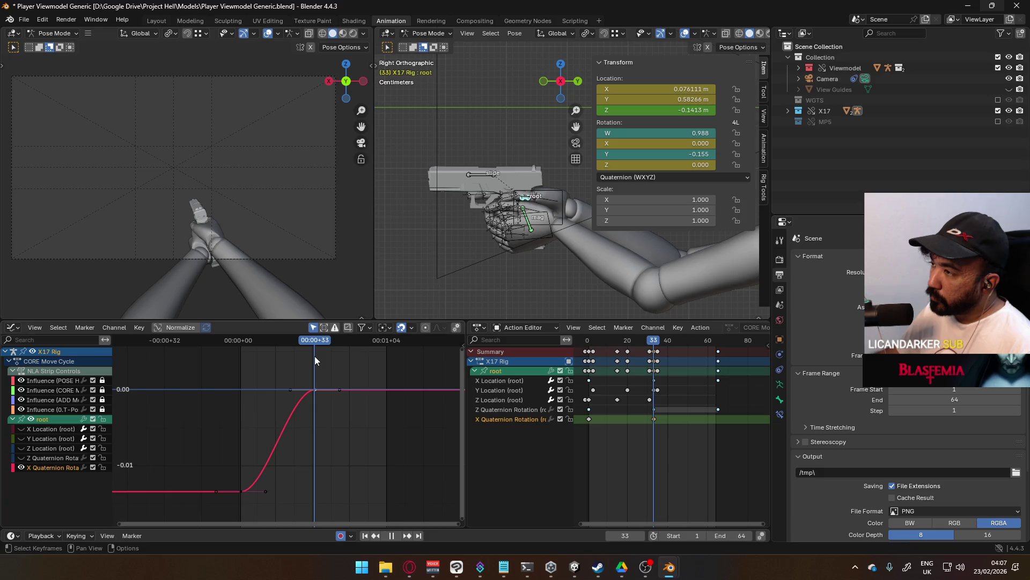
pyautogui.moveTo(315, 356)
pyautogui.mouseDown()
pyautogui.moveTo(240, 375)
pyautogui.moveTo(315, 353)
pyautogui.moveTo(389, 352)
pyautogui.moveTo(315, 361)
pyautogui.mouseUp()
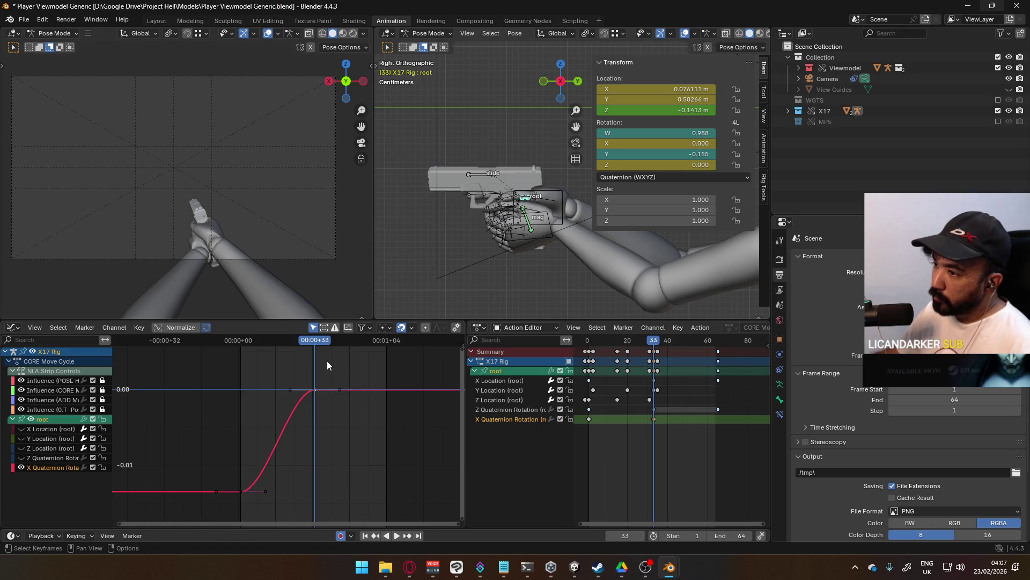
# Leave the frame-33 key in place and frame the root's Y Location channel in the Graph Editor.
pyautogui.press('g')
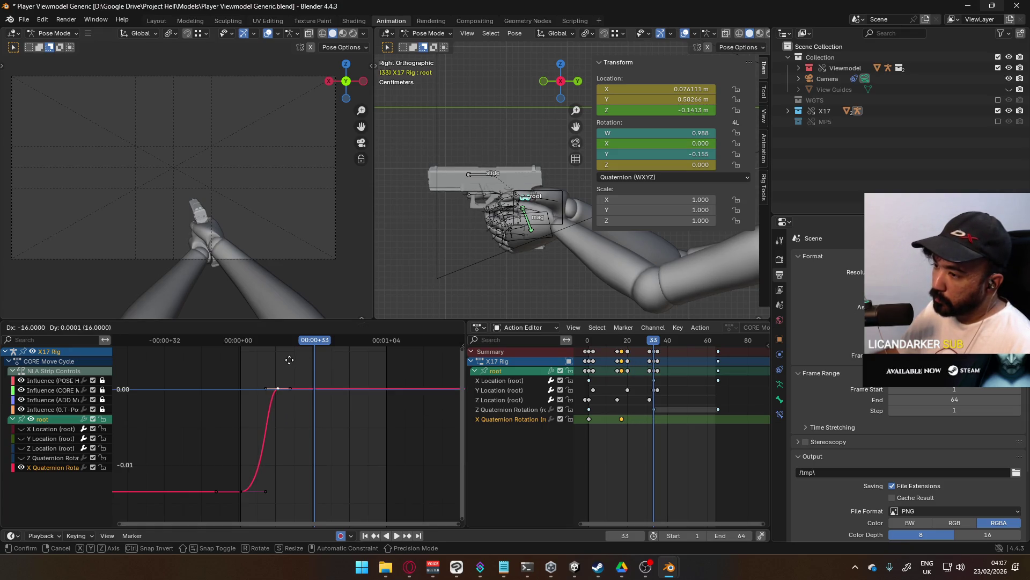
pyautogui.press('Escape')
pyautogui.moveTo(320, 344); pyautogui.dragTo(241, 356)
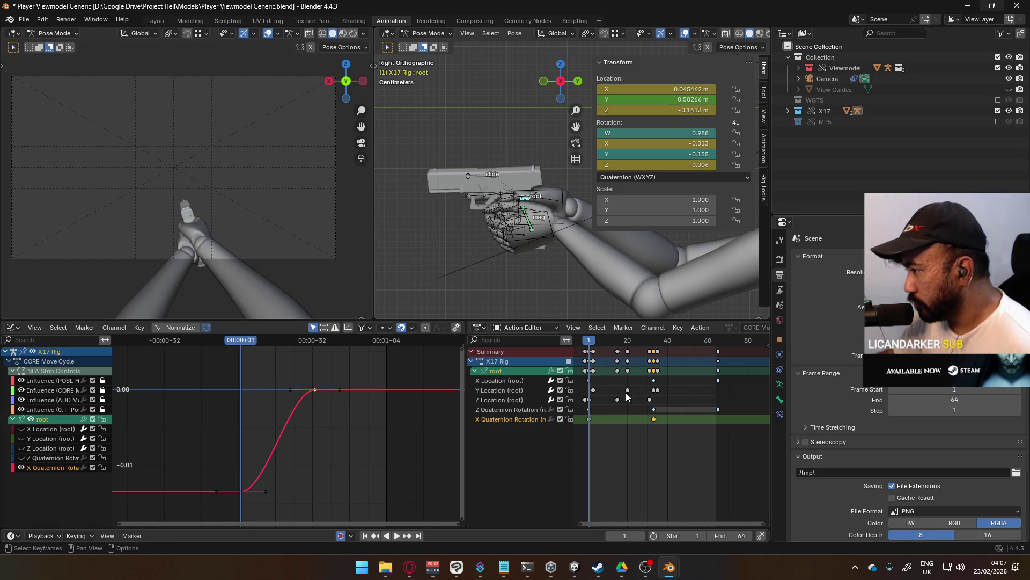
pyautogui.click(534, 391)
pyautogui.press('KP_Decimal')
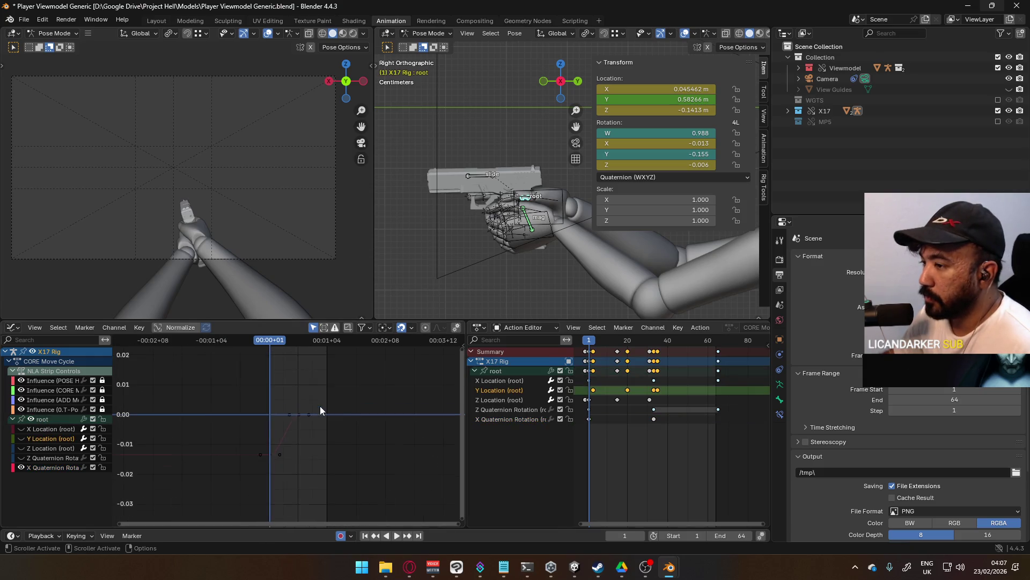
# Show the Y Location curve fitted in the graph and play the animation to preview it.
pyautogui.click(21, 438)
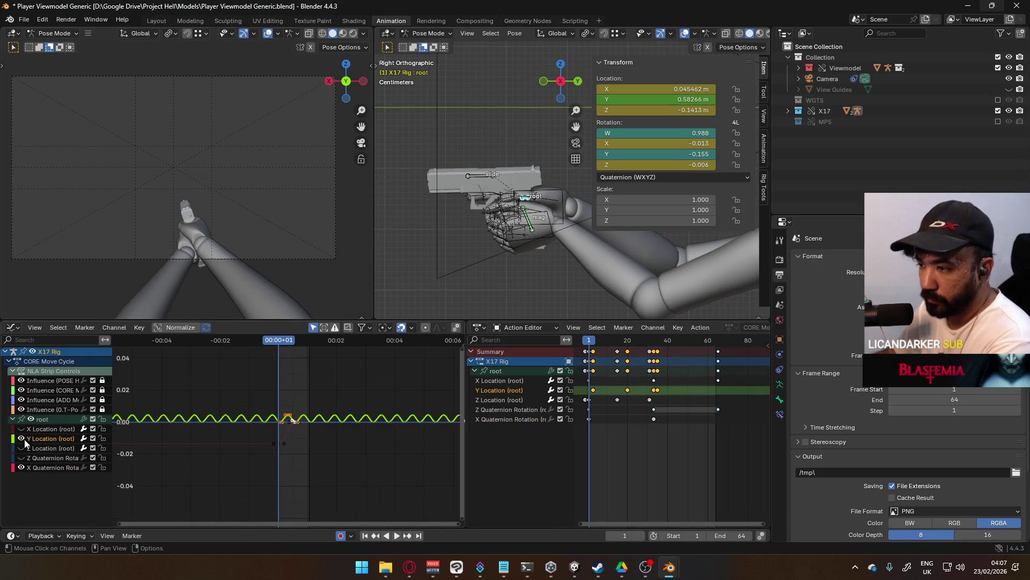
pyautogui.press('Home')
pyautogui.scroll(-2, 291, 433)
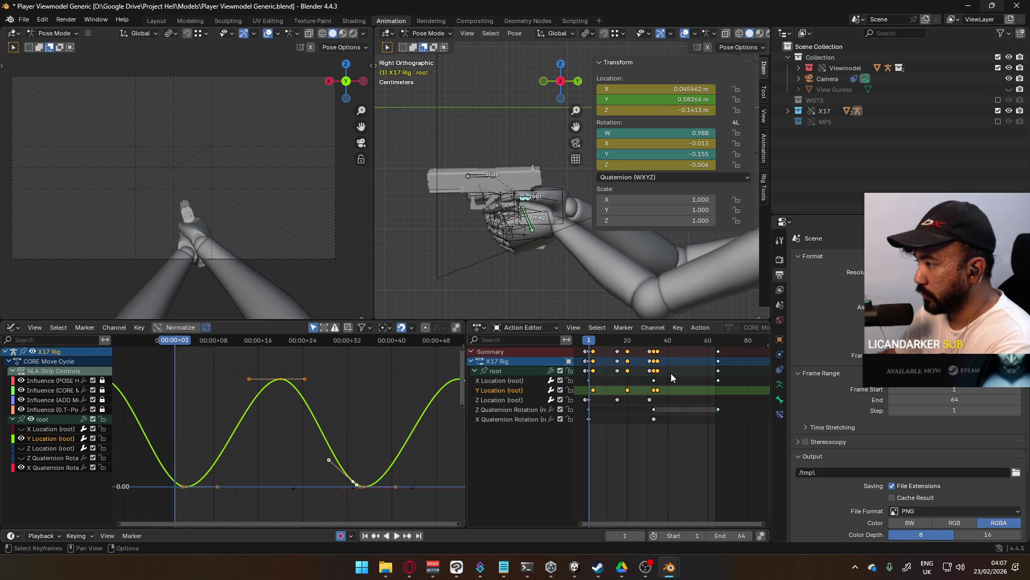
pyautogui.press('space')
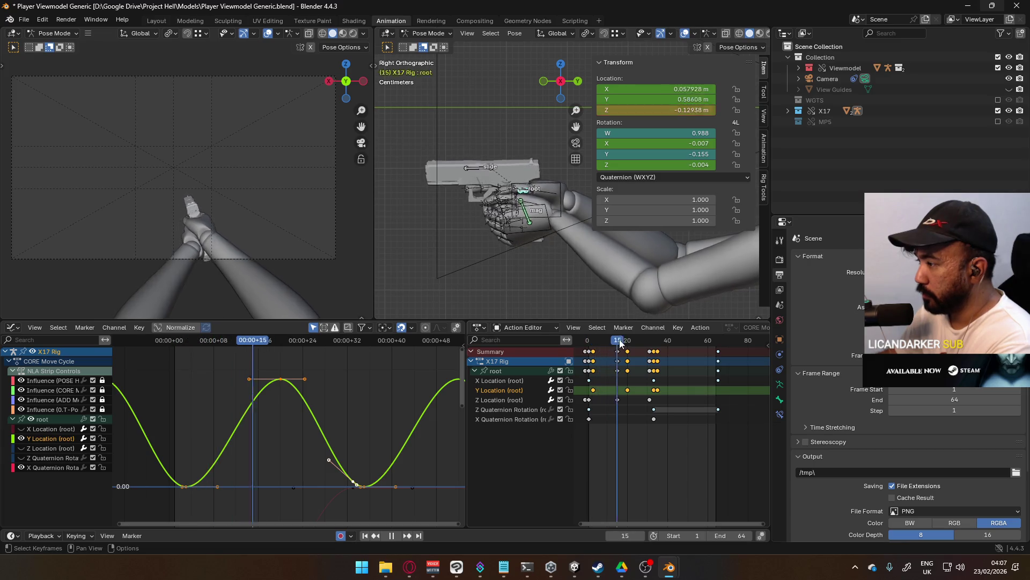
# Select only the frame-34 Y Location key, then replay the animation and stop at frame 1.
pyautogui.click(355, 484)
pyautogui.click(360, 482)
pyautogui.click(354, 481)
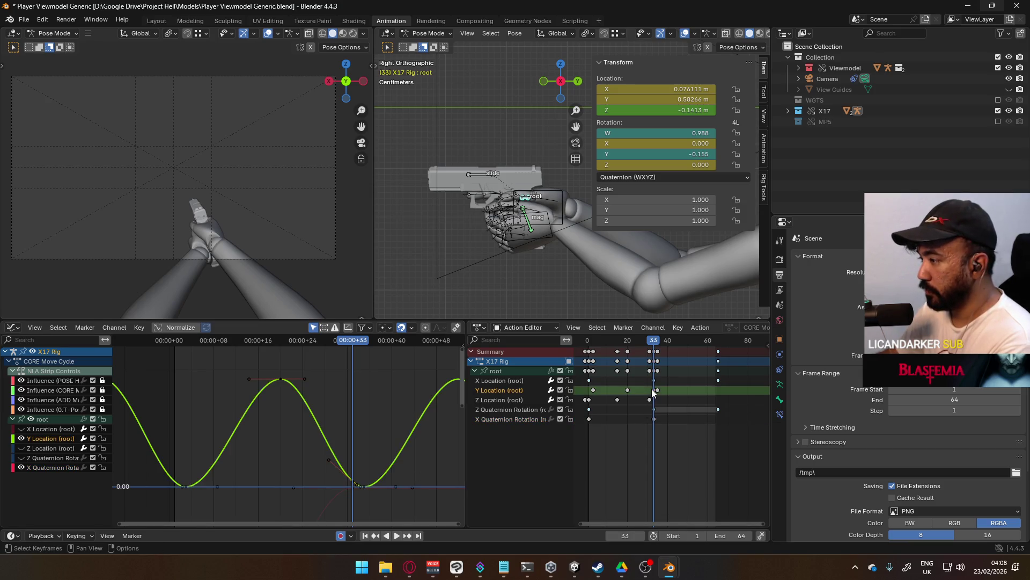
pyautogui.press('space')
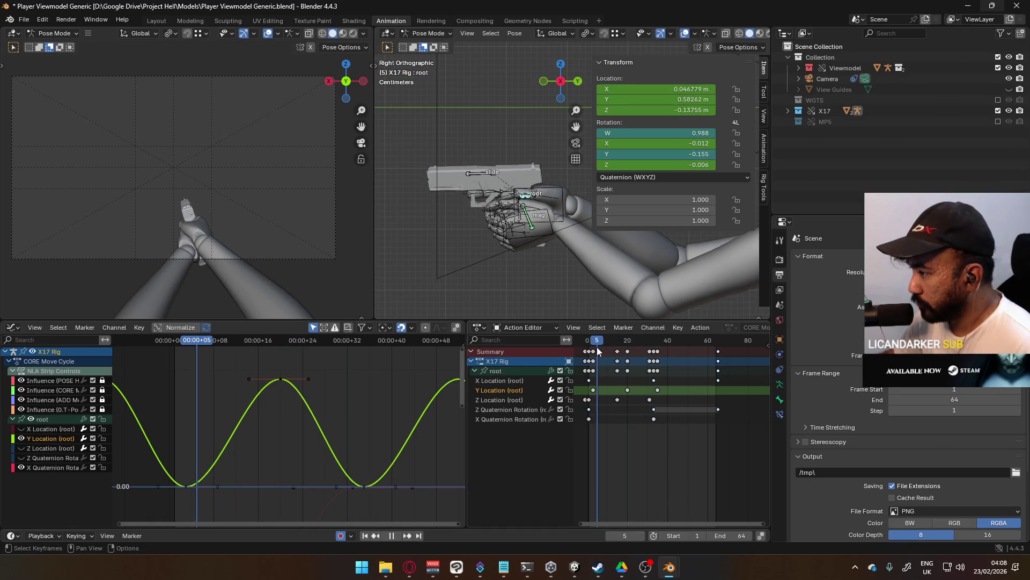
pyautogui.moveTo(601, 363); pyautogui.dragTo(584, 364)
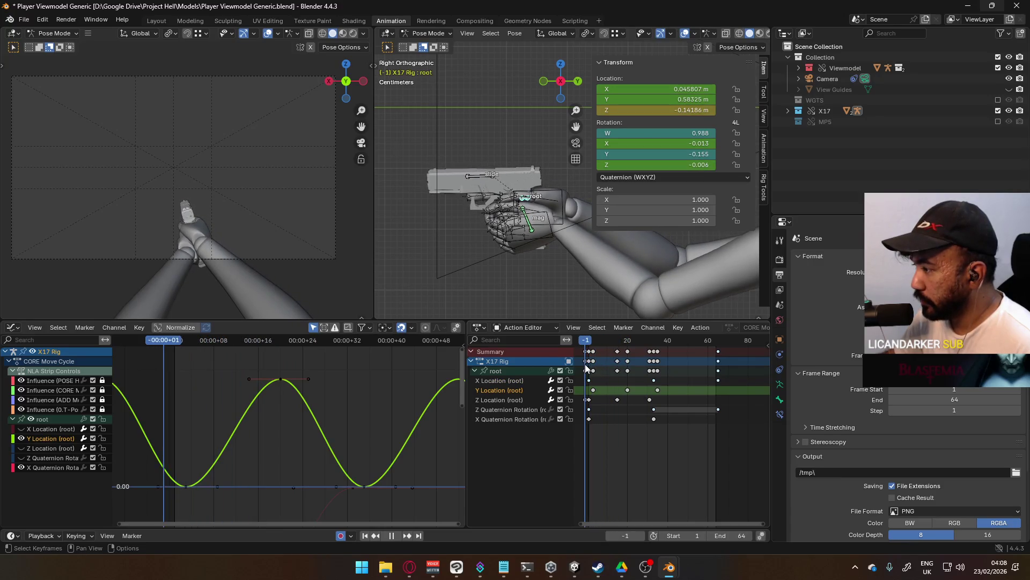
pyautogui.press('space')
# Select all of the root's Z Location keyframes and fit that curve in the graph.
pyautogui.click(591, 400)
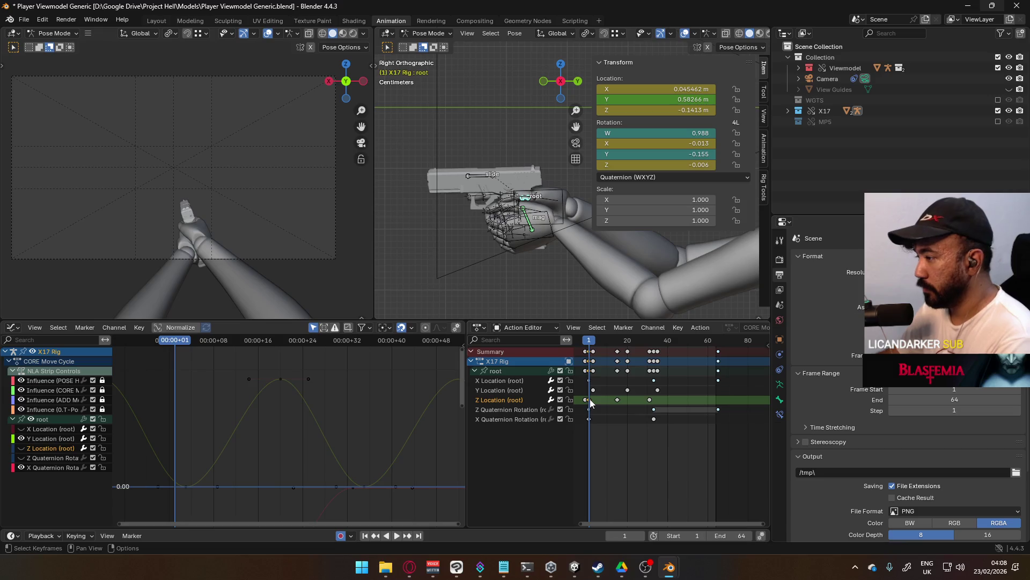
pyautogui.doubleClick(507, 402)
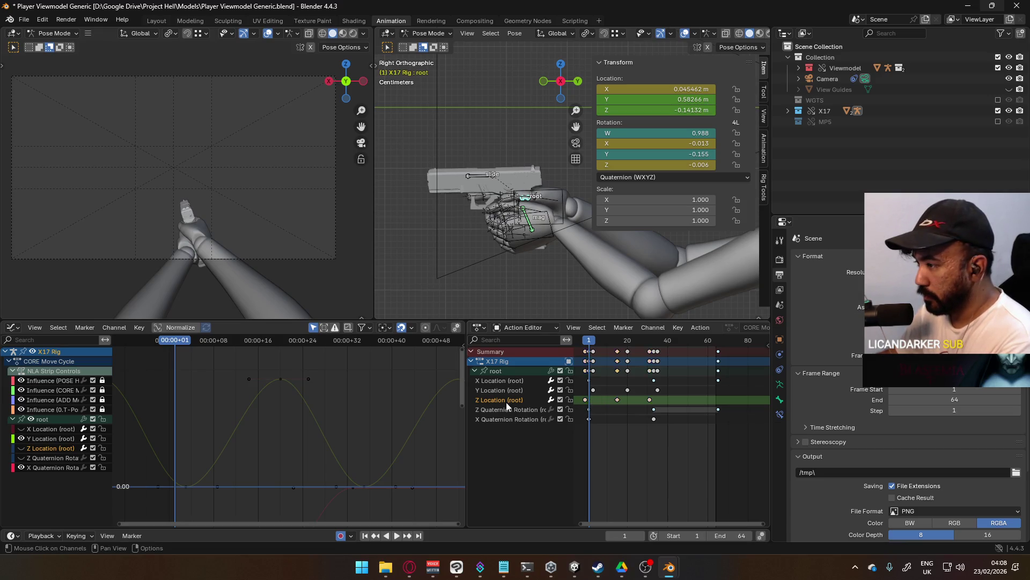
pyautogui.press('Home')
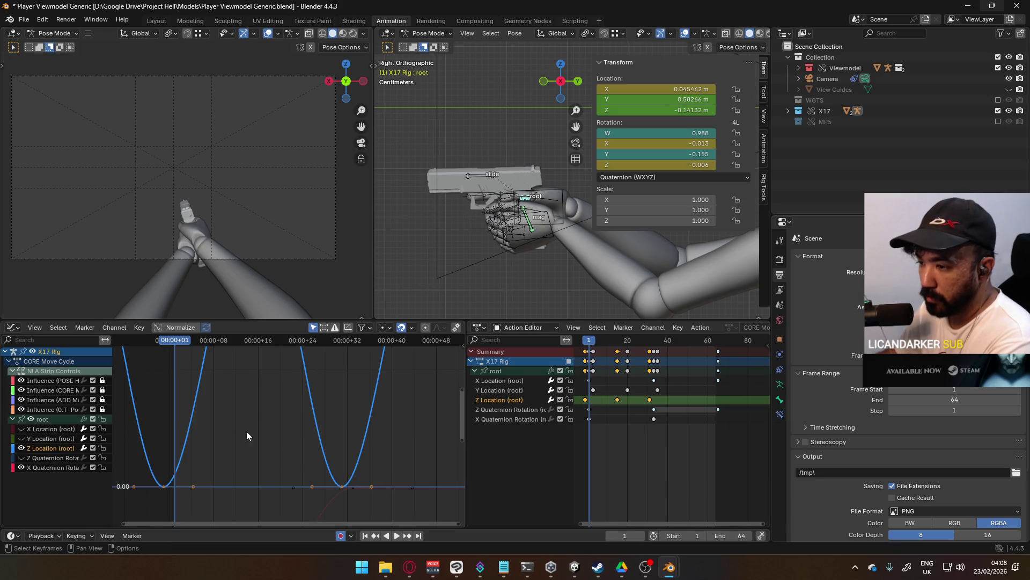
pyautogui.scroll(-3, 246, 431)
pyautogui.scroll(-3, 285, 436)
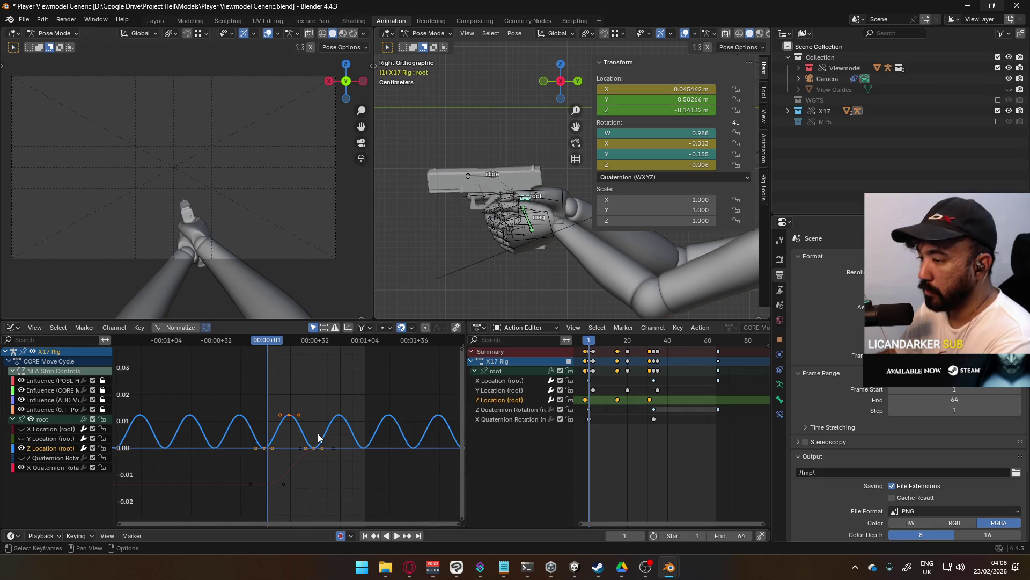
pyautogui.scroll(2, 318, 437)
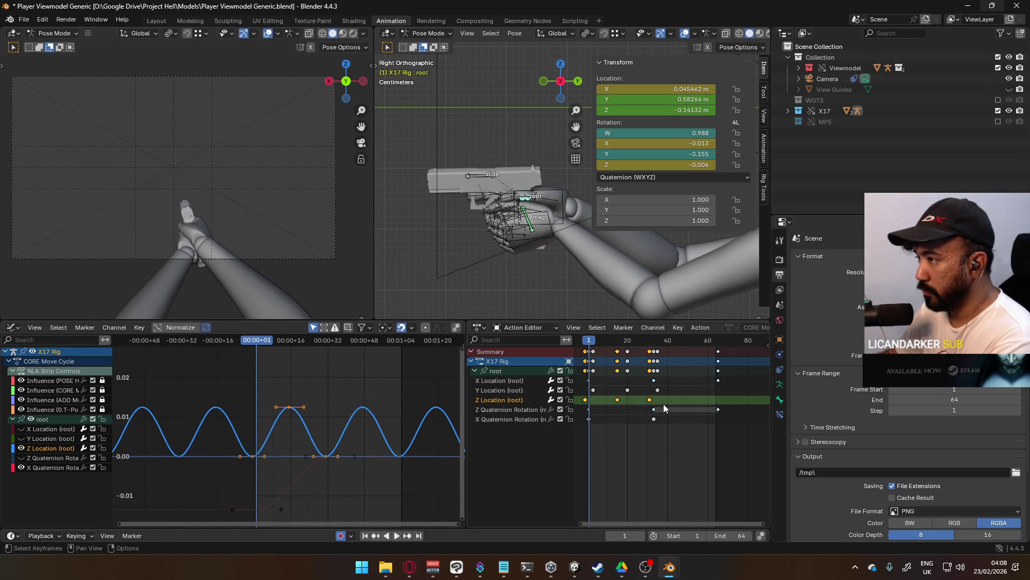
# Move the X Quaternion Rotation channel up one place, above Z Quaternion Rotation.
pyautogui.click(523, 419)
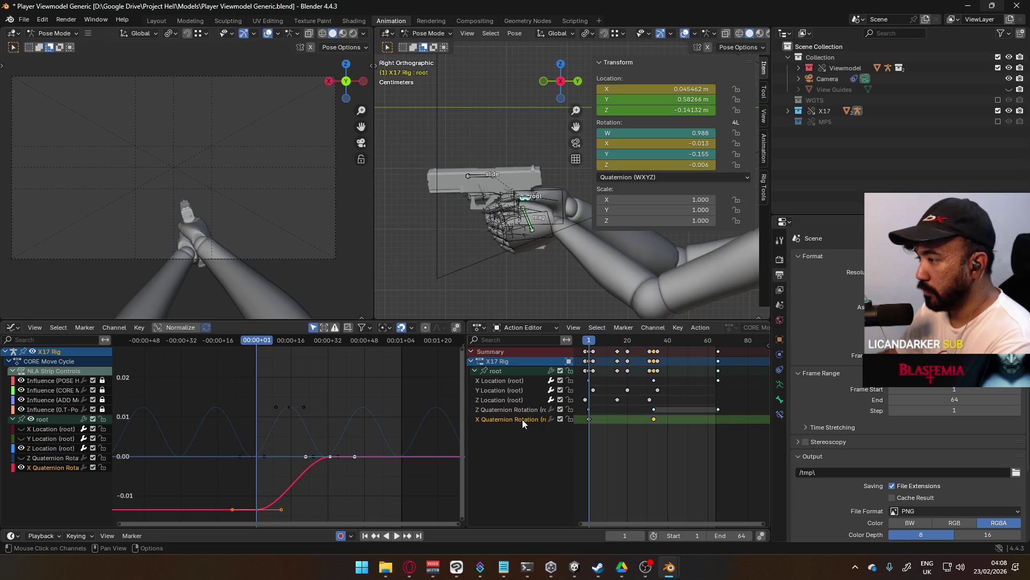
pyautogui.rightClick(517, 419)
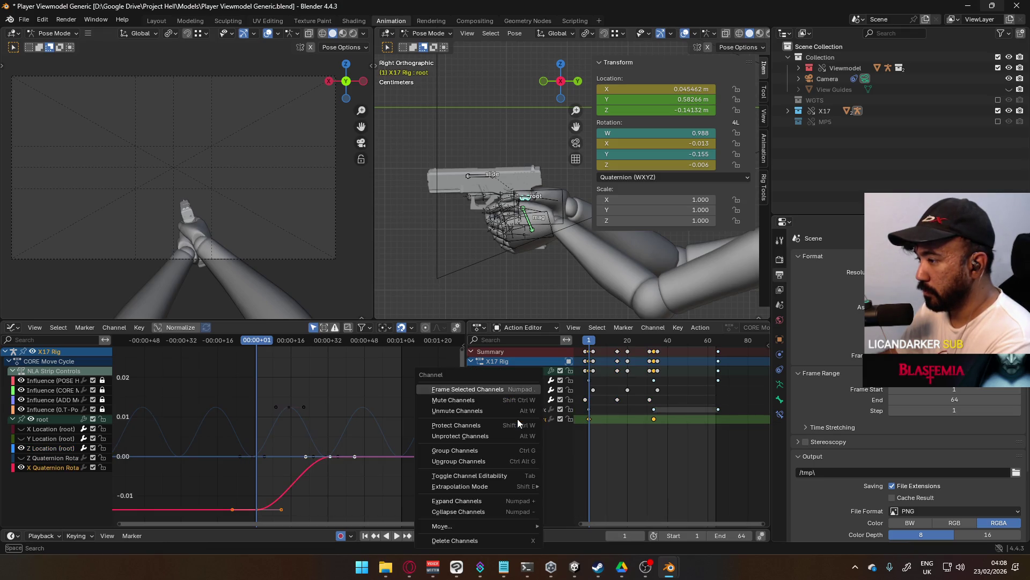
pyautogui.moveTo(507, 527)
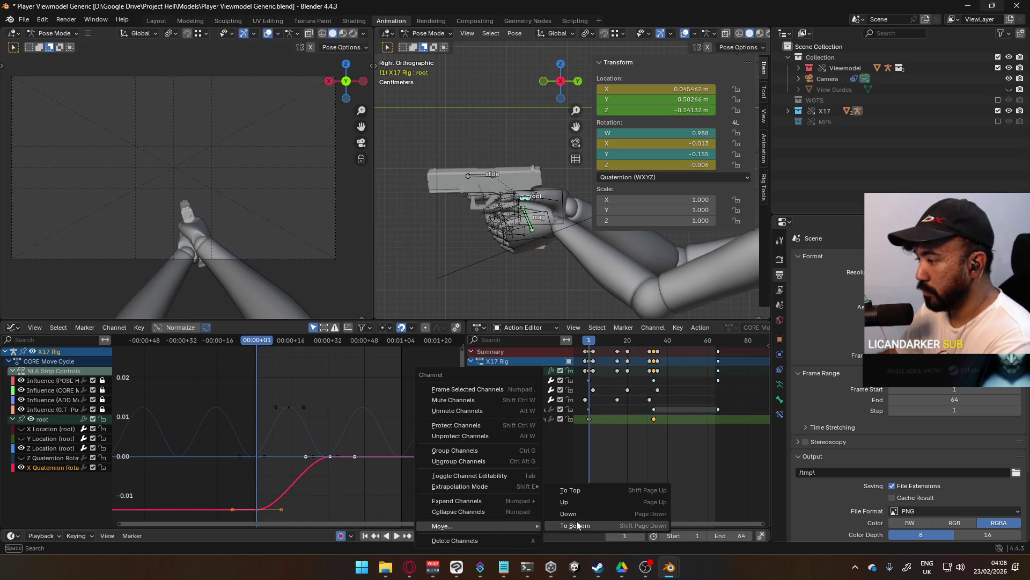
pyautogui.click(591, 503)
# Check the YouTube music tab in the web browser, then return to Blender.
pyautogui.click(410, 566)
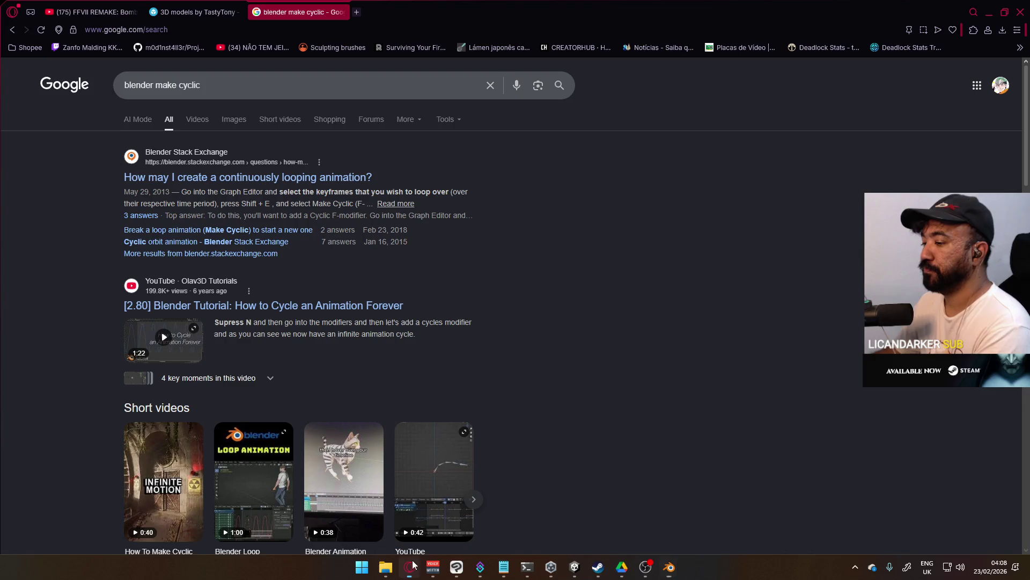
pyautogui.click(94, 12)
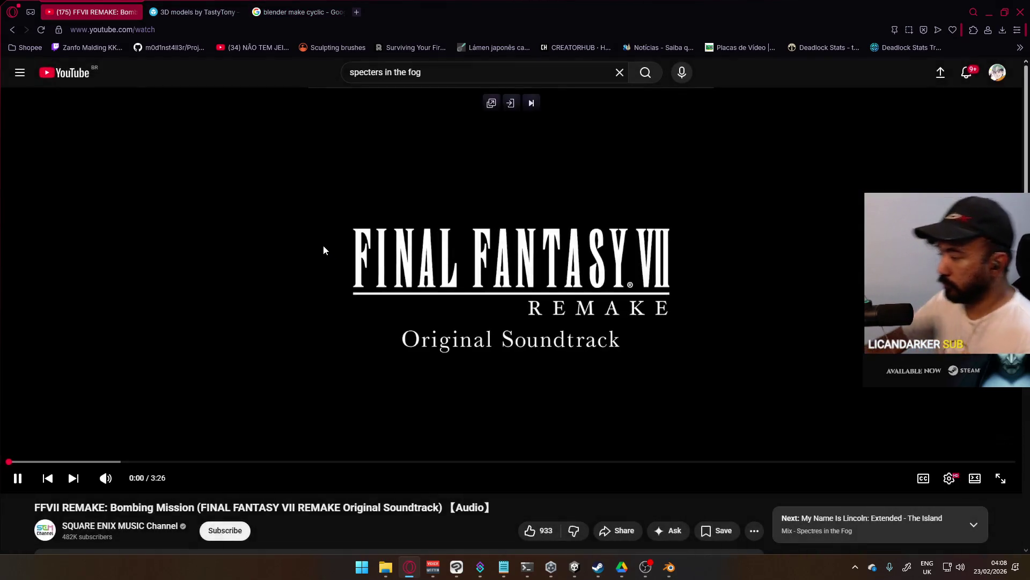
pyautogui.hotkey('alt', 'Tab')
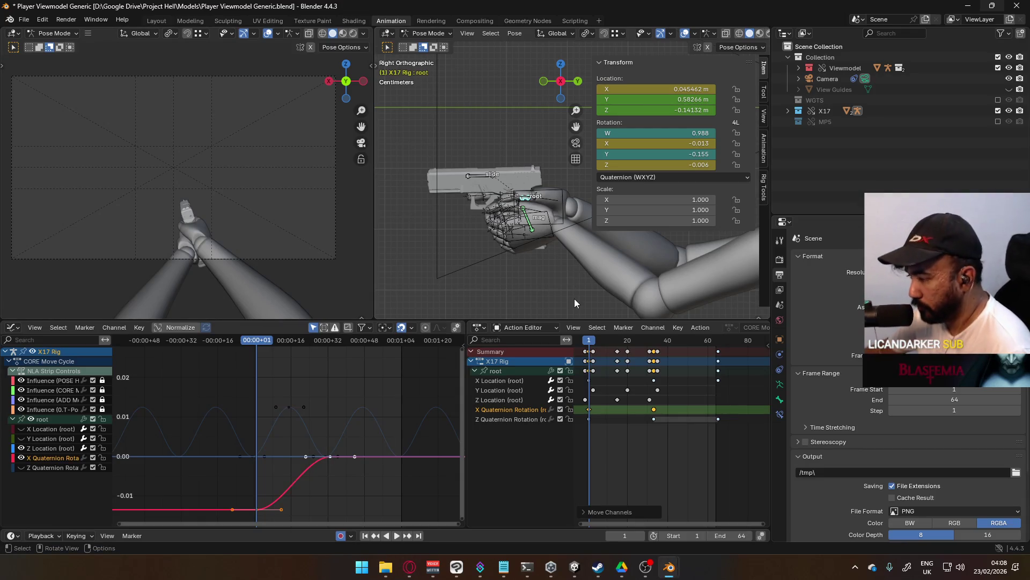
# Play the animation and stop it at frame 33.
pyautogui.scroll(1, 579, 367)
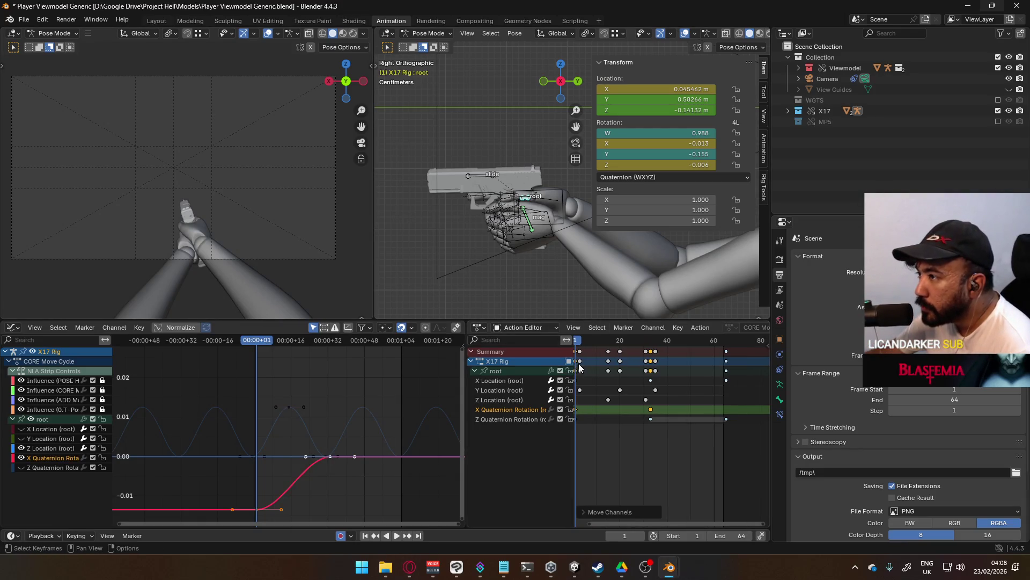
pyautogui.press('space')
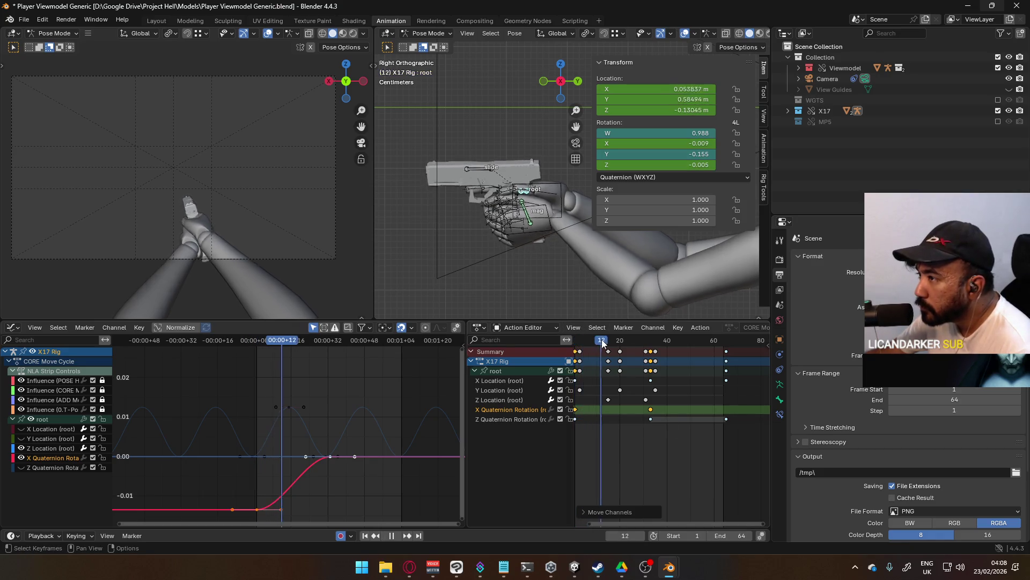
pyautogui.moveTo(631, 344); pyautogui.dragTo(651, 344)
pyautogui.press('space')
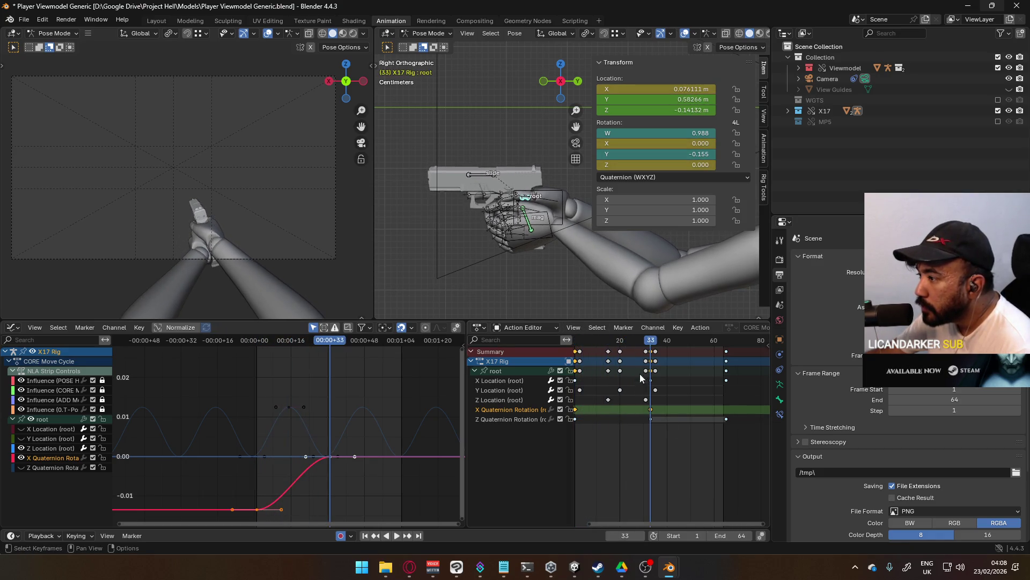
# Scrub back from frame 31 to about 15, then nudge the X Quaternion key one frame earlier.
pyautogui.moveTo(605, 393); pyautogui.dragTo(637, 393, button='middle')
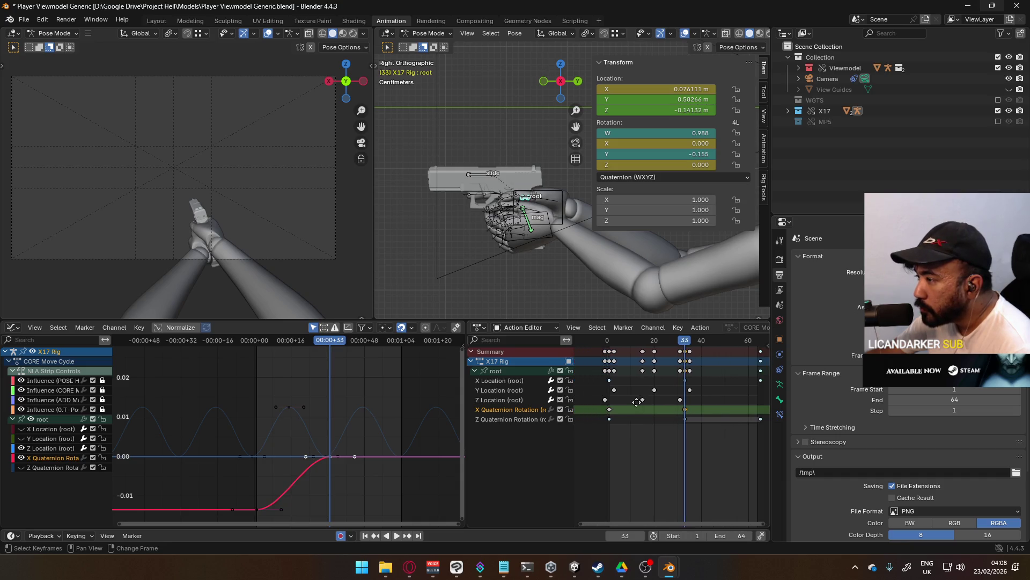
pyautogui.click(677, 346)
pyautogui.moveTo(677, 346)
pyautogui.mouseDown()
pyautogui.moveTo(606, 351)
pyautogui.moveTo(639, 345)
pyautogui.mouseUp()
pyautogui.press('space')
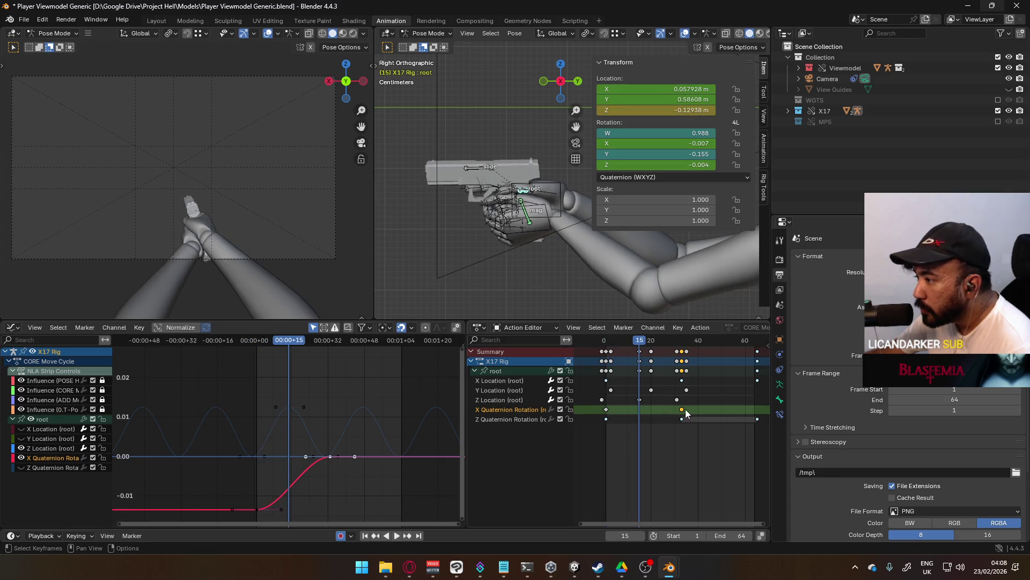
pyautogui.moveTo(609, 411); pyautogui.dragTo(604, 411)
pyautogui.rightClick(605, 412)
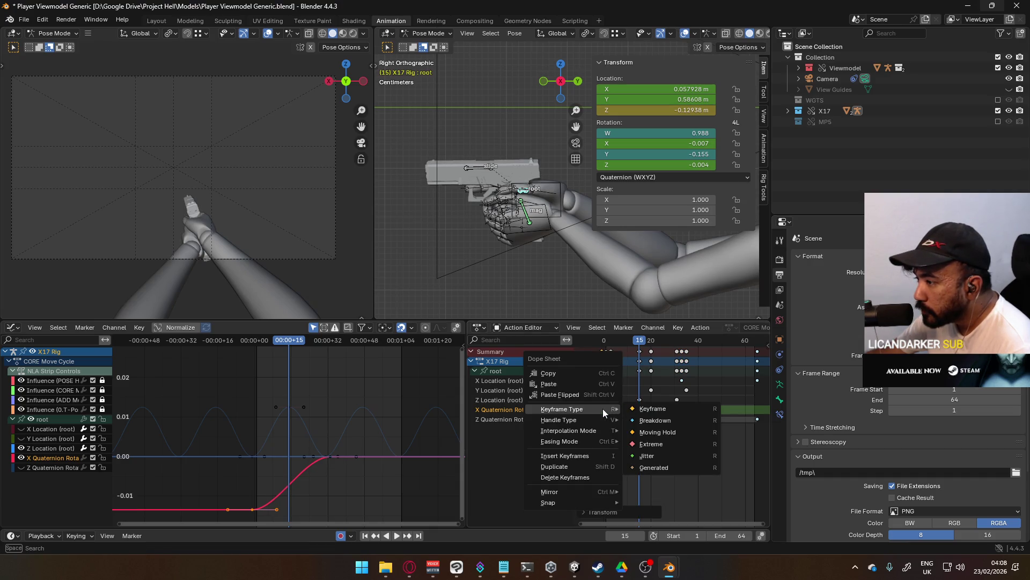
# Change the key's handle type, move the frame-34 X Quaternion key to frame 15, and play to frame 31.
pyautogui.moveTo(604, 431)
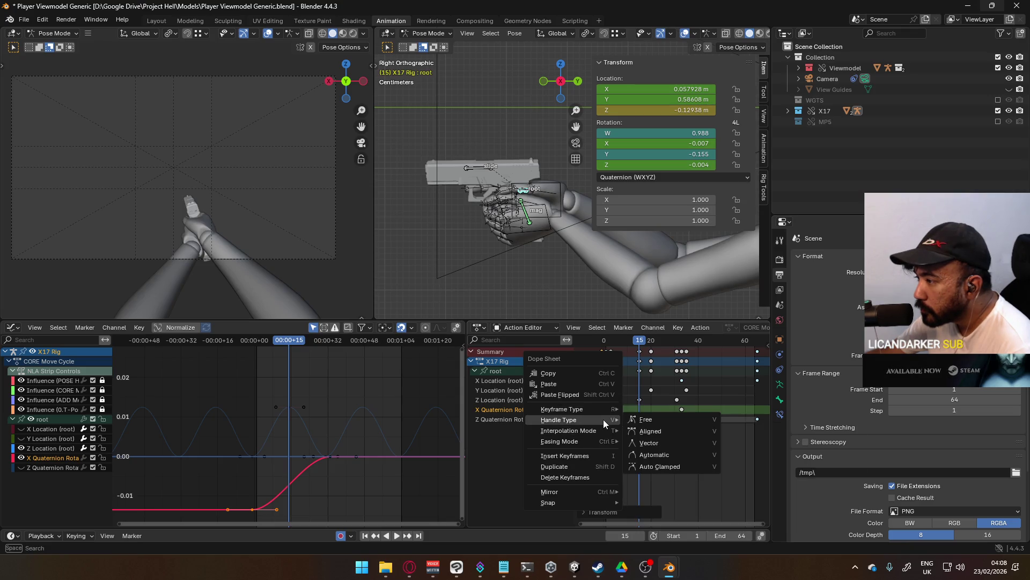
pyautogui.click(649, 461)
pyautogui.click(681, 410)
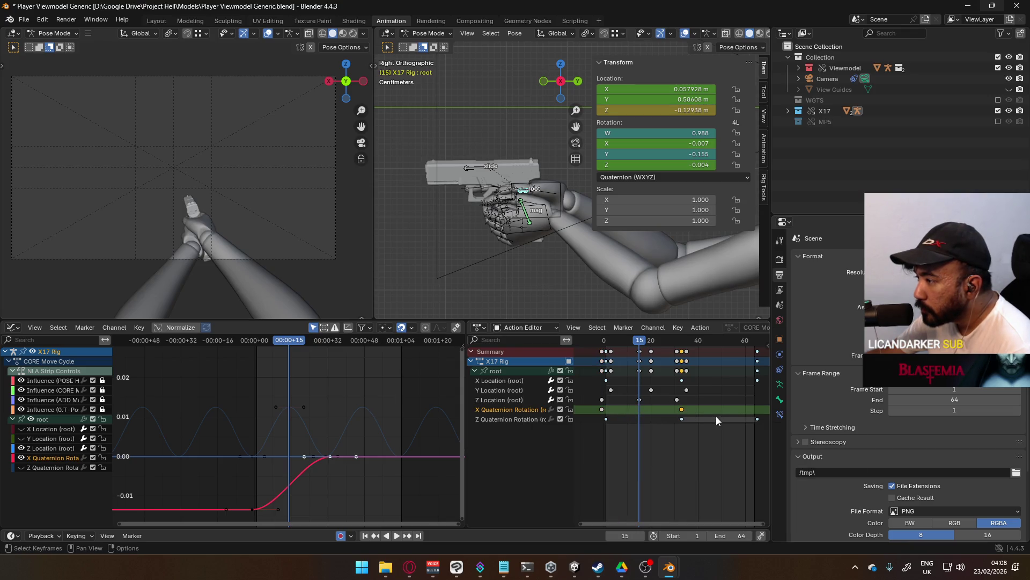
pyautogui.press('g')
pyautogui.click(655, 410)
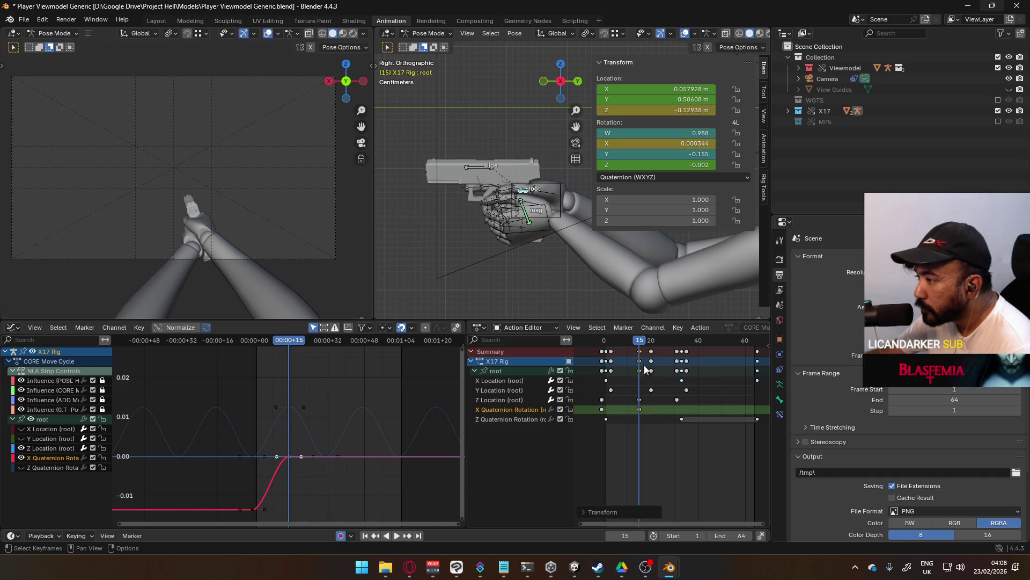
pyautogui.press('space')
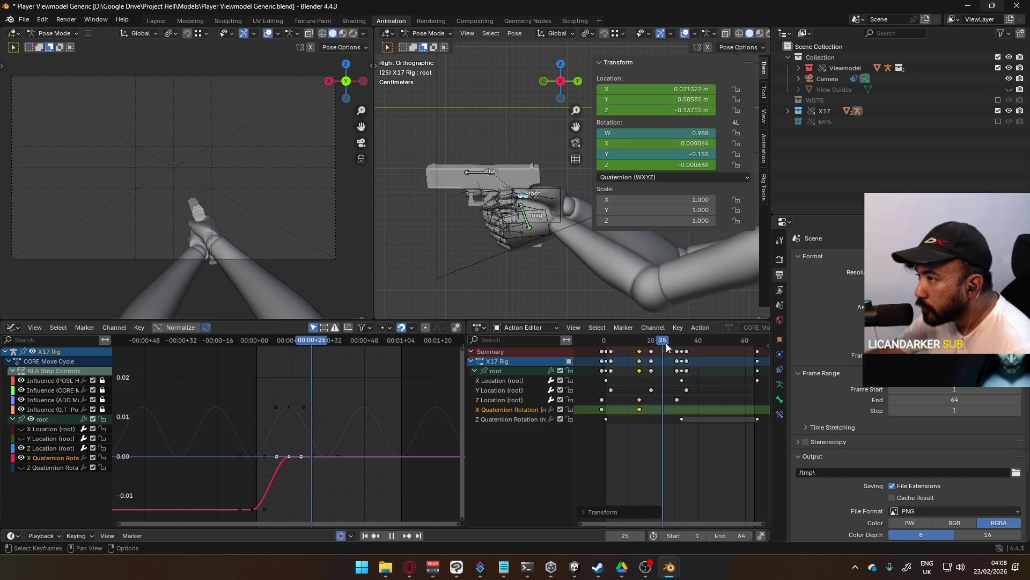
pyautogui.press('space')
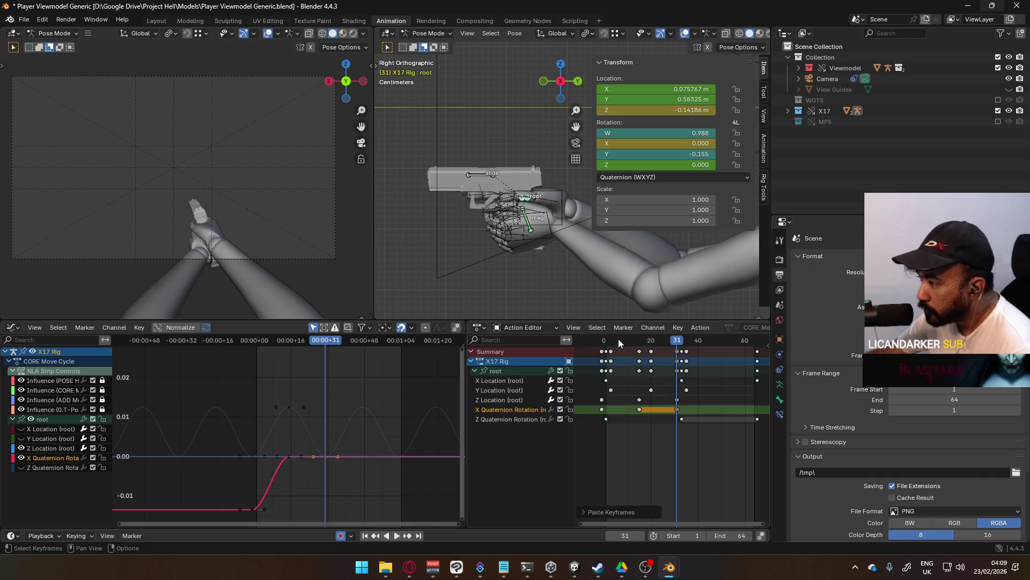
# Raise the held X Quaternion Rotation keys by 0.0116 along the value axis.
pyautogui.moveTo(320, 432); pyautogui.dragTo(333, 386, button='middle')
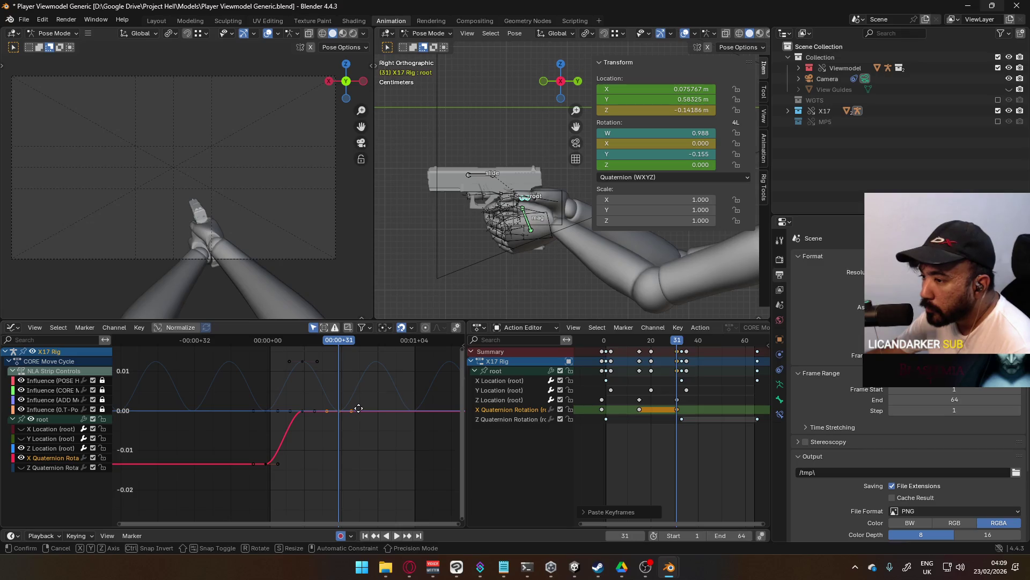
pyautogui.press('g')
pyautogui.press('0')
pyautogui.press('y')
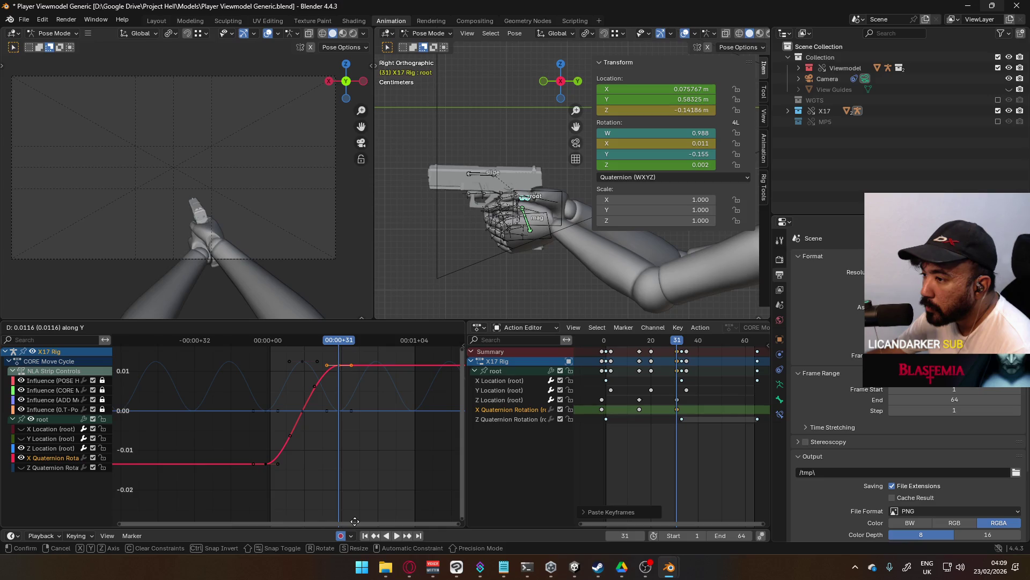
pyautogui.click(355, 521)
# Preview the motion, then replay from frame -1 with frames -10 to 50 in view.
pyautogui.keyDown('ctrl'); pyautogui.hscroll(2, 713, 386); pyautogui.keyUp('ctrl')
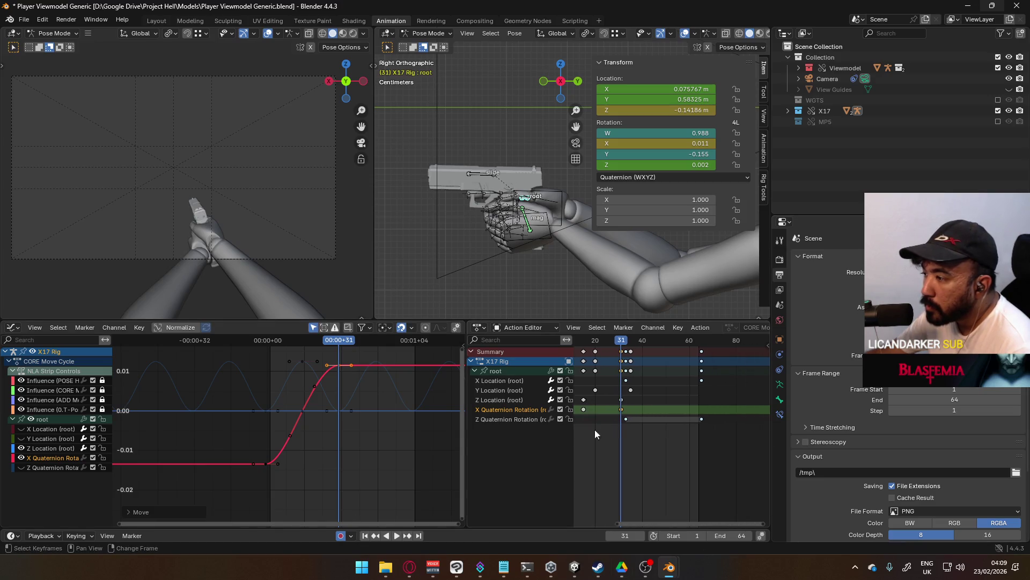
pyautogui.press('space')
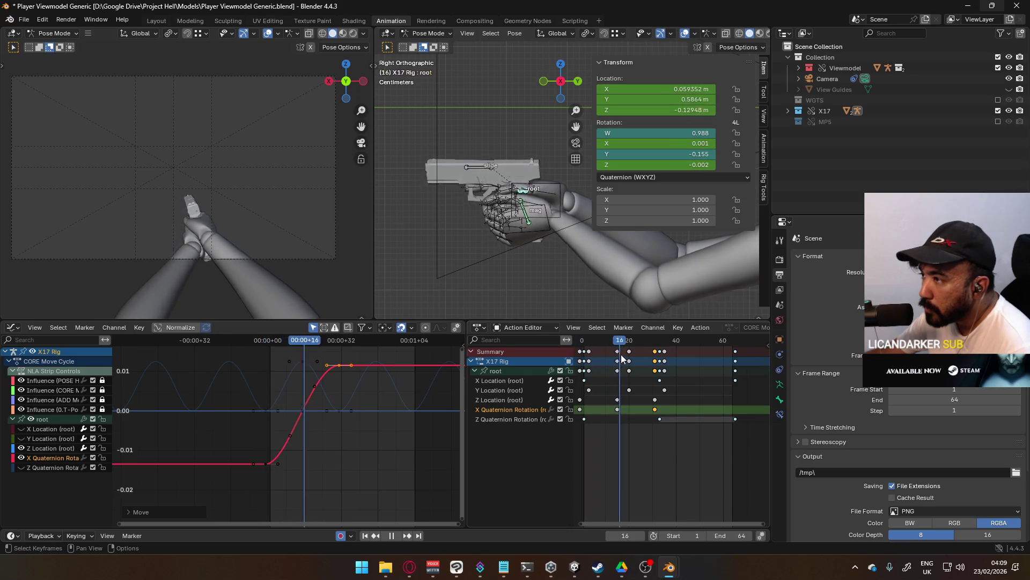
pyautogui.press('Escape')
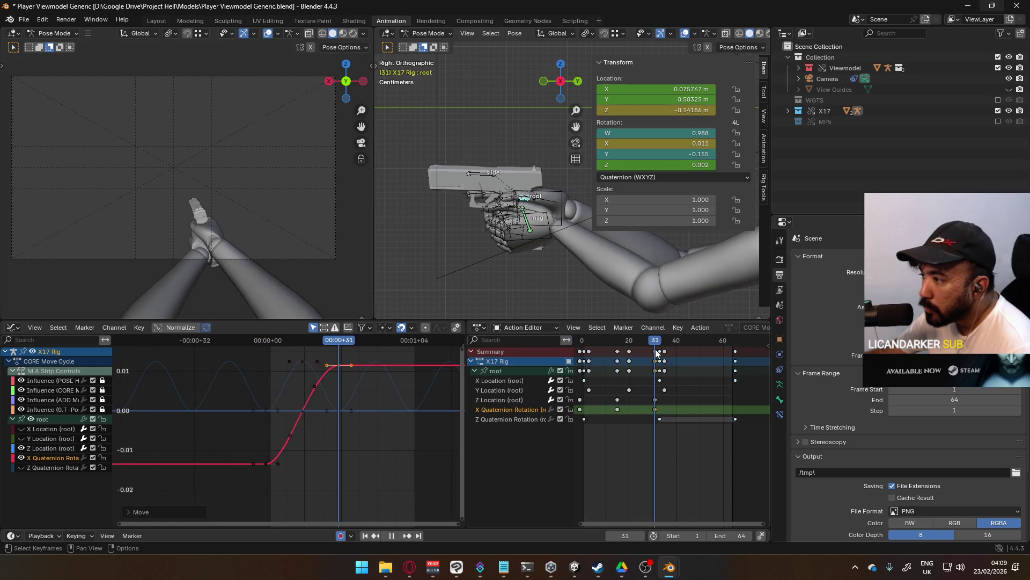
pyautogui.moveTo(656, 352); pyautogui.dragTo(582, 365)
pyautogui.moveTo(620, 393); pyautogui.dragTo(663, 420, button='middle')
pyautogui.press('space')
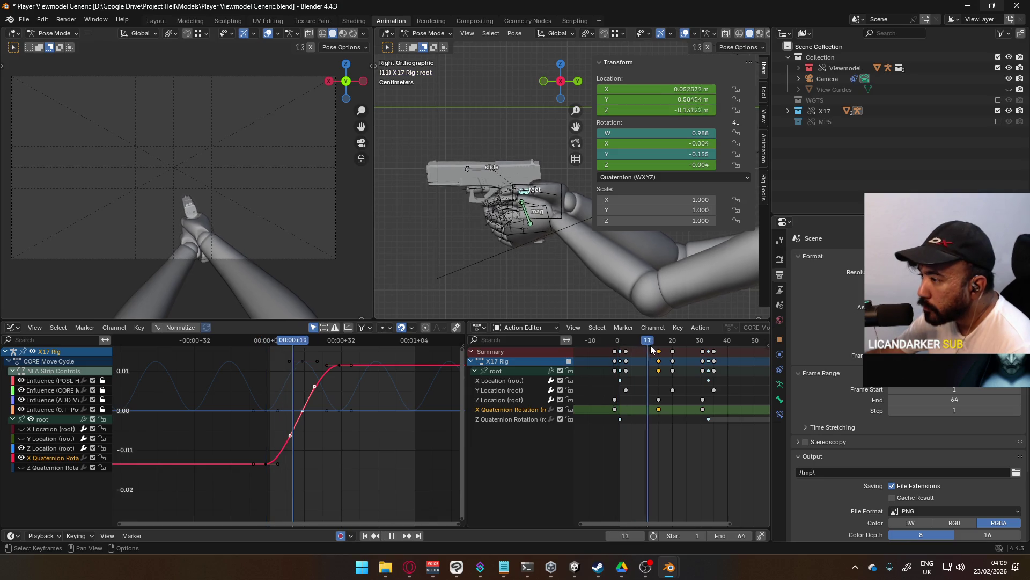
# Select the three X Quaternion Rotation keys and slide them to new timings along the timeline.
pyautogui.click(704, 410)
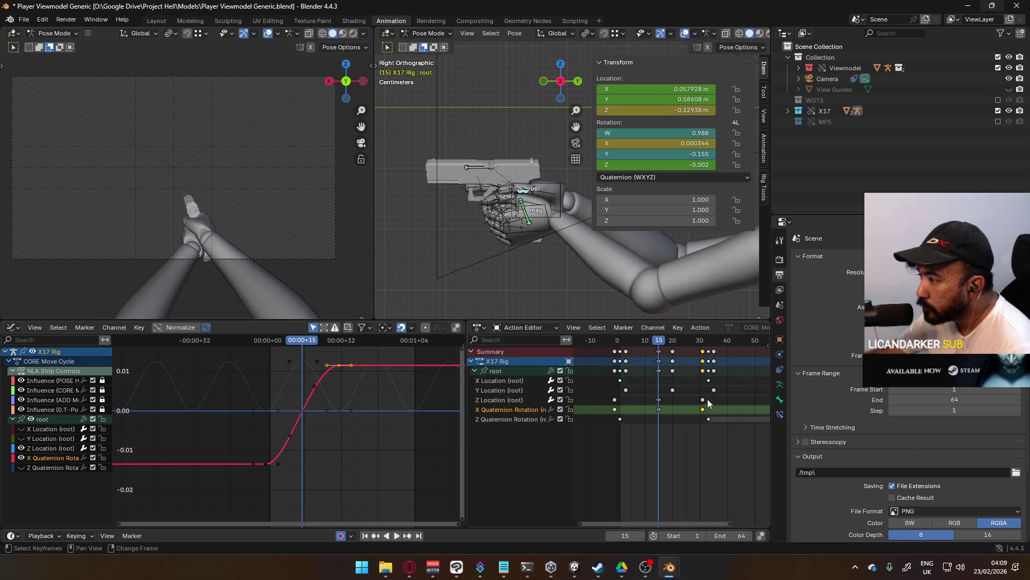
pyautogui.moveTo(705, 410); pyautogui.dragTo(684, 430, button='middle')
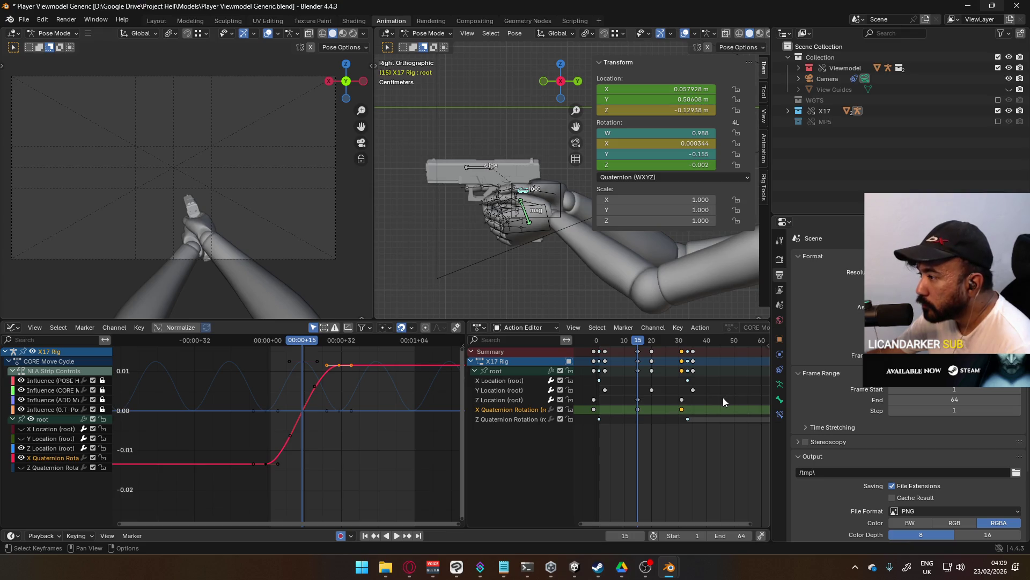
pyautogui.moveTo(707, 412); pyautogui.dragTo(594, 412)
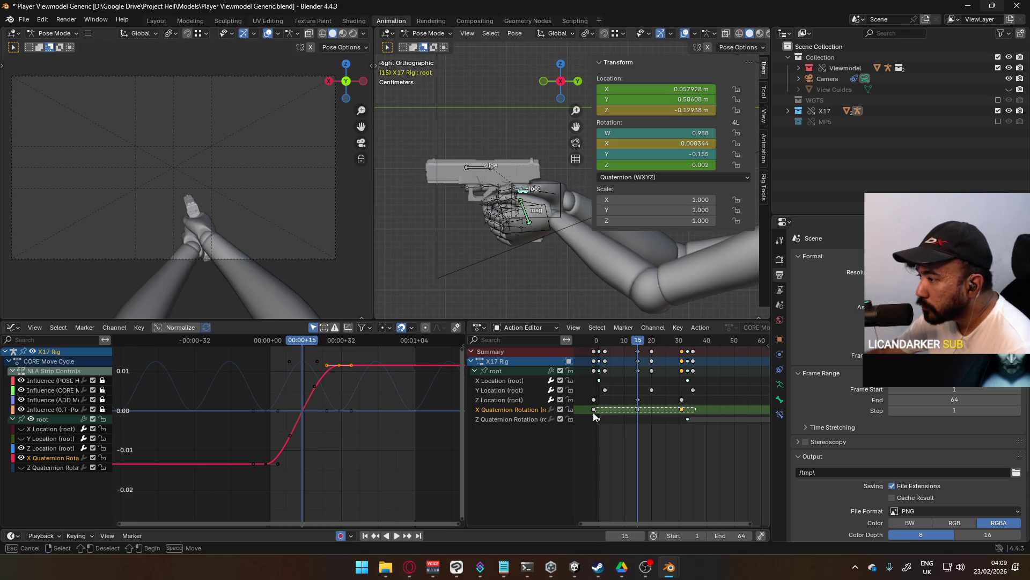
pyautogui.press('g')
pyautogui.click(667, 410)
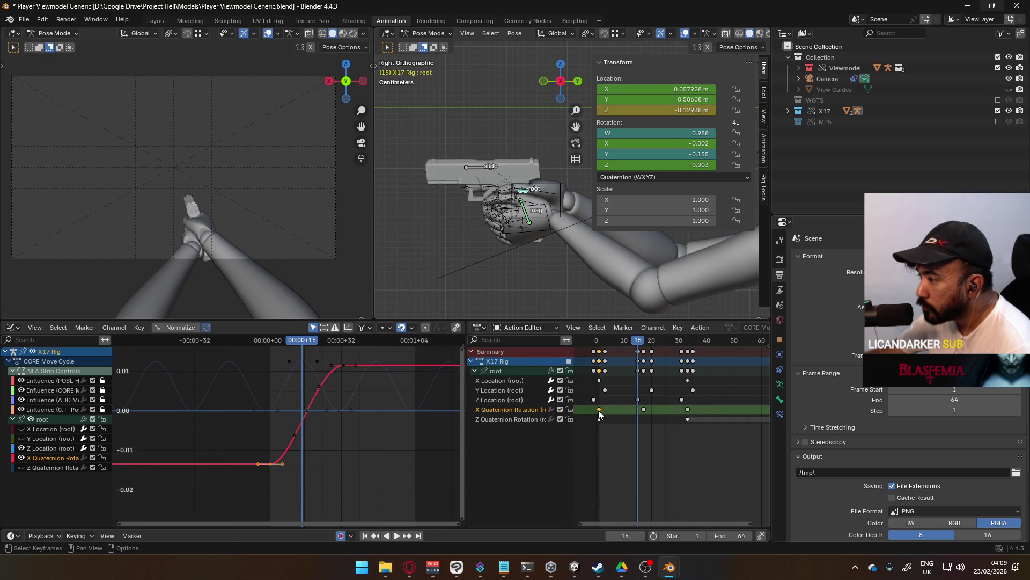
pyautogui.press('g')
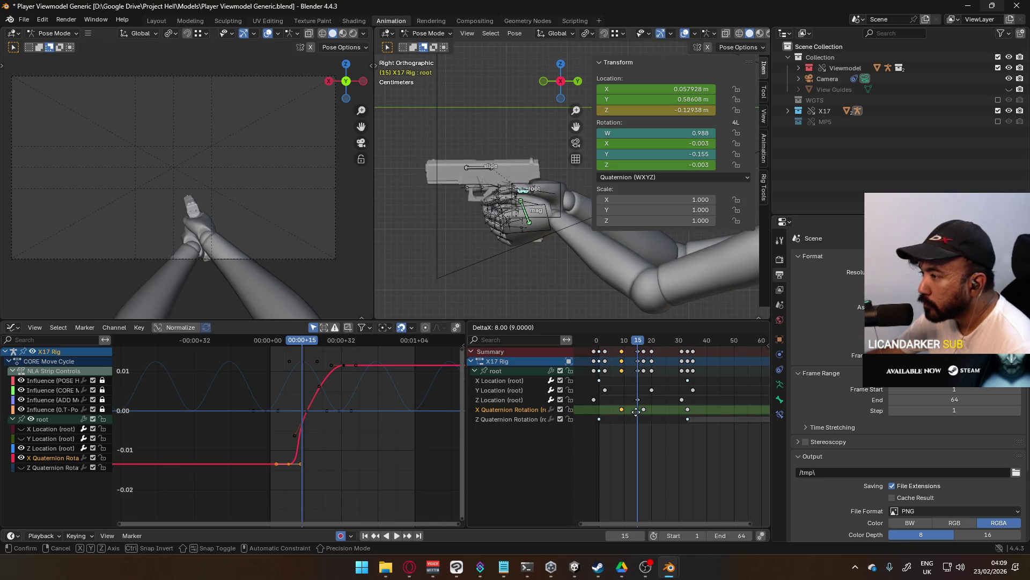
pyautogui.click(636, 412)
pyautogui.moveTo(687, 411); pyautogui.dragTo(666, 412)
# Preview the retimed motion, then paste the copied key near frame 33.
pyautogui.press('space')
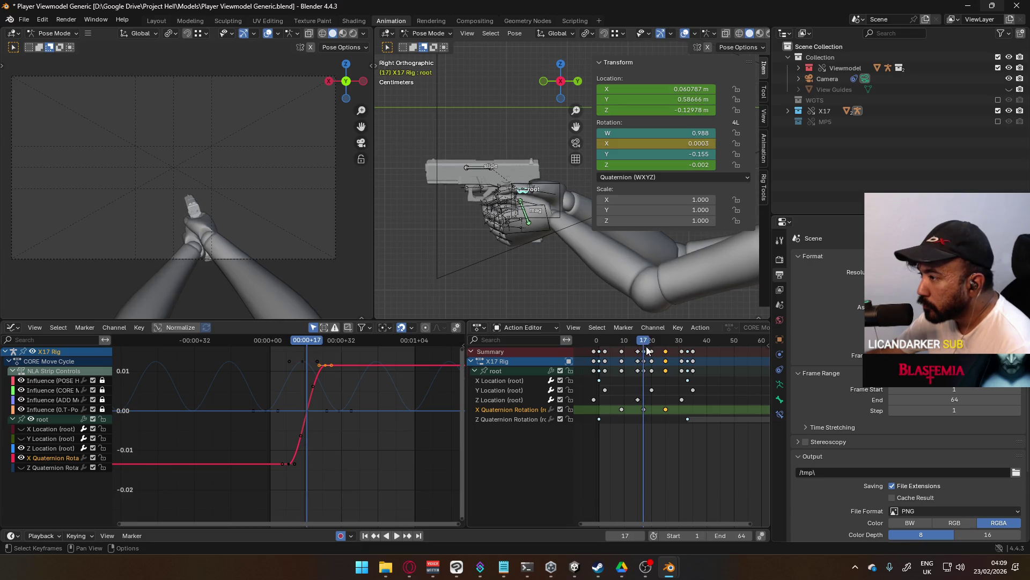
pyautogui.press('g')
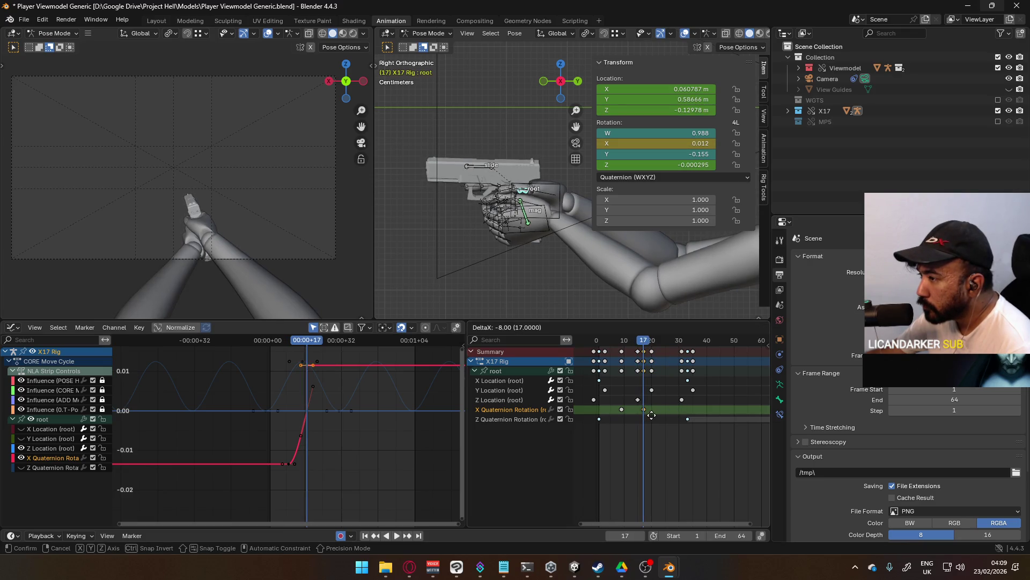
pyautogui.press('Escape')
pyautogui.press('g')
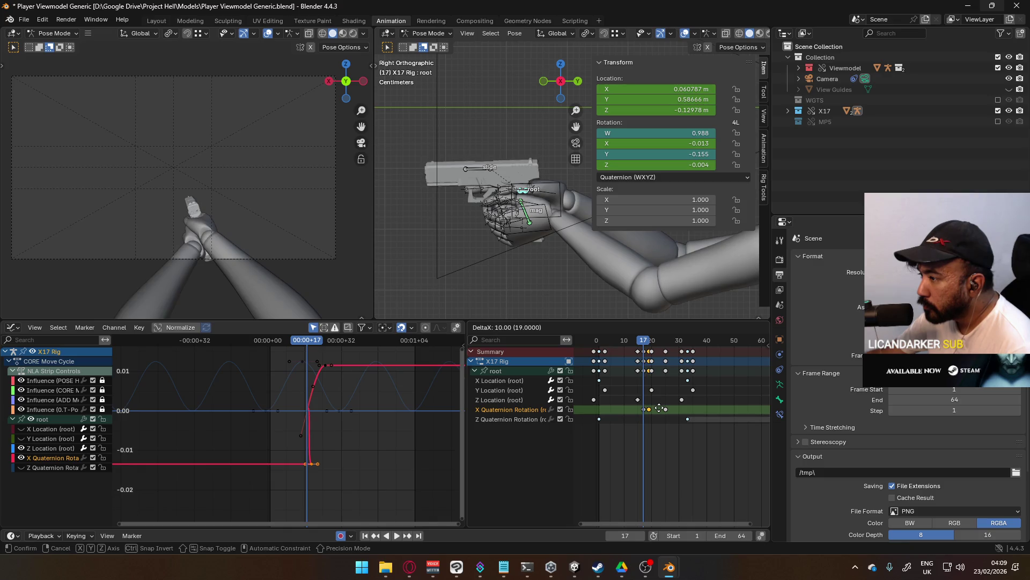
pyautogui.press('Escape')
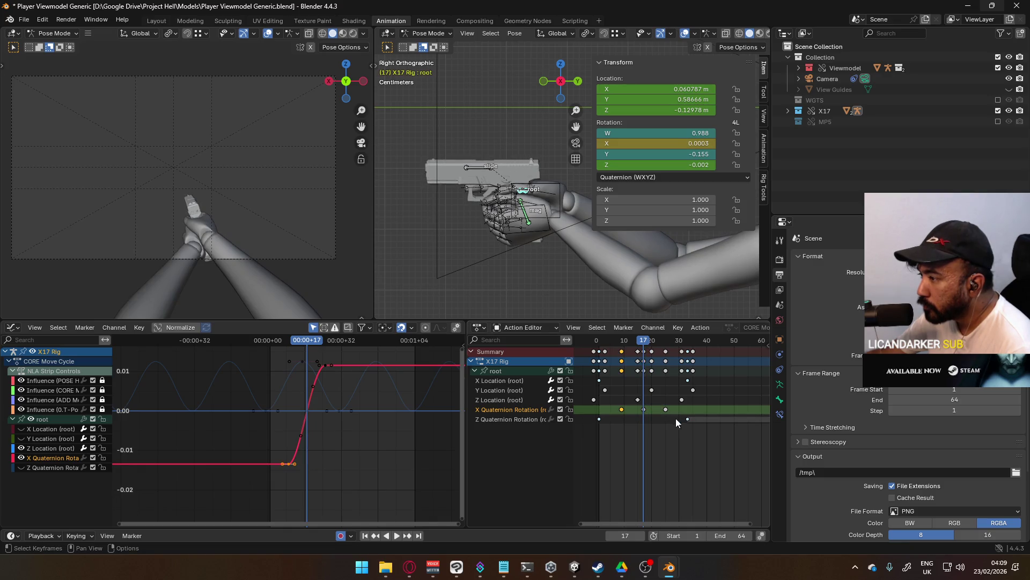
pyautogui.press('space')
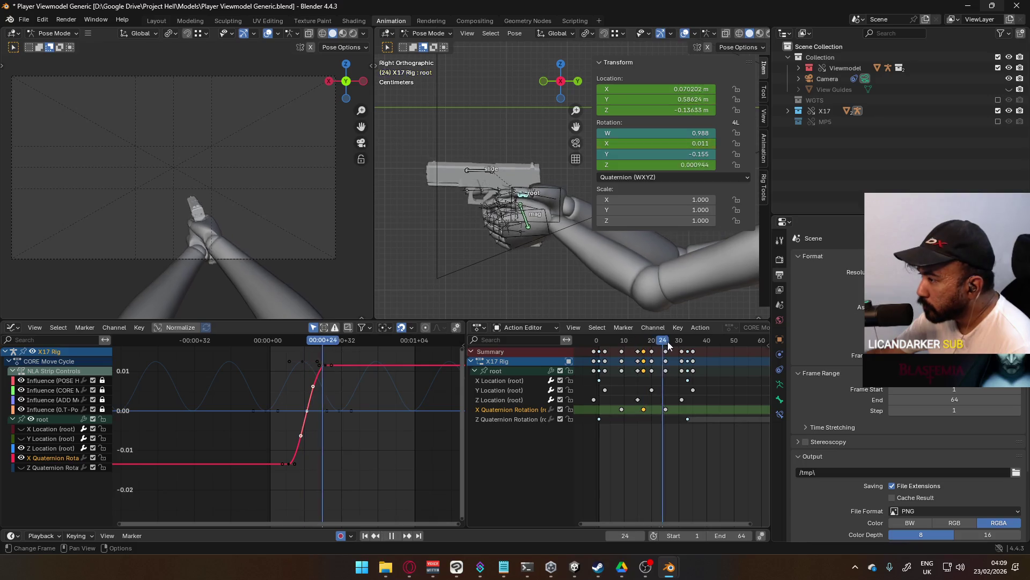
pyautogui.hotkey('ctrl', 'v')
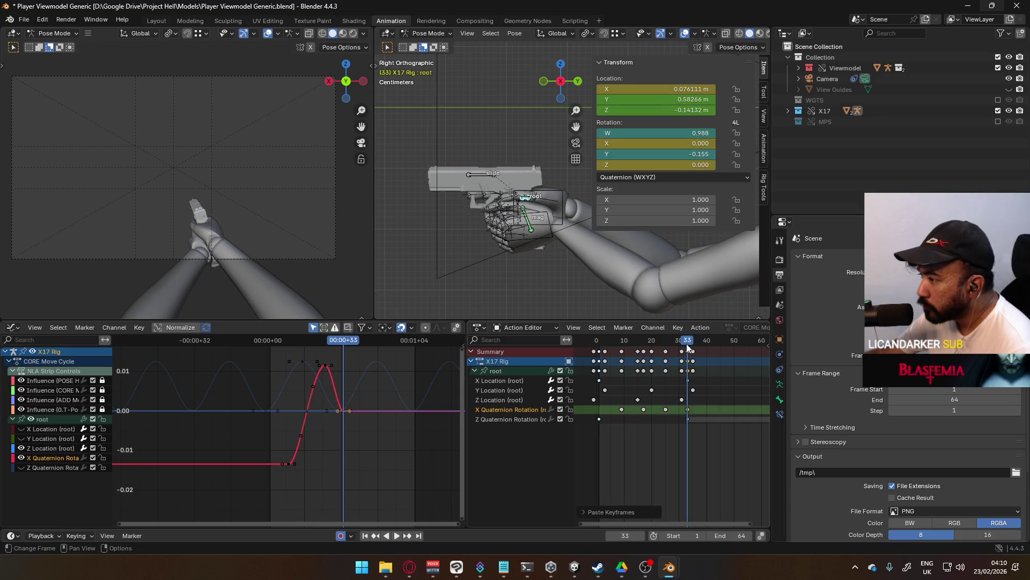
# Paste the copied key at frame 1 and make the X Quaternion Rotation curve cyclic.
pyautogui.hotkey('shift', 'Left')
pyautogui.hotkey('ctrl', 'v')
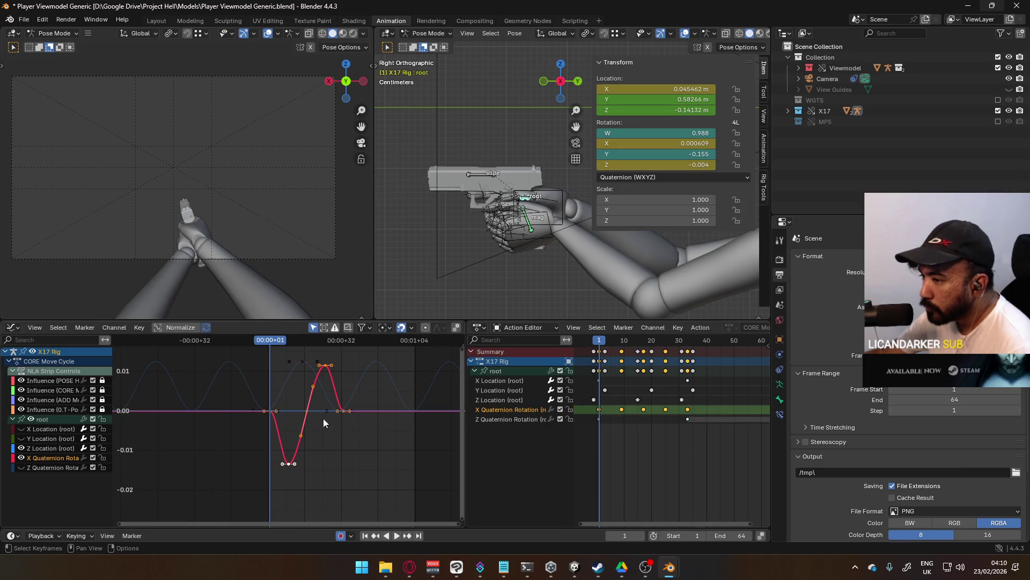
pyautogui.hotkey('shift', 'e')
pyautogui.click(306, 417)
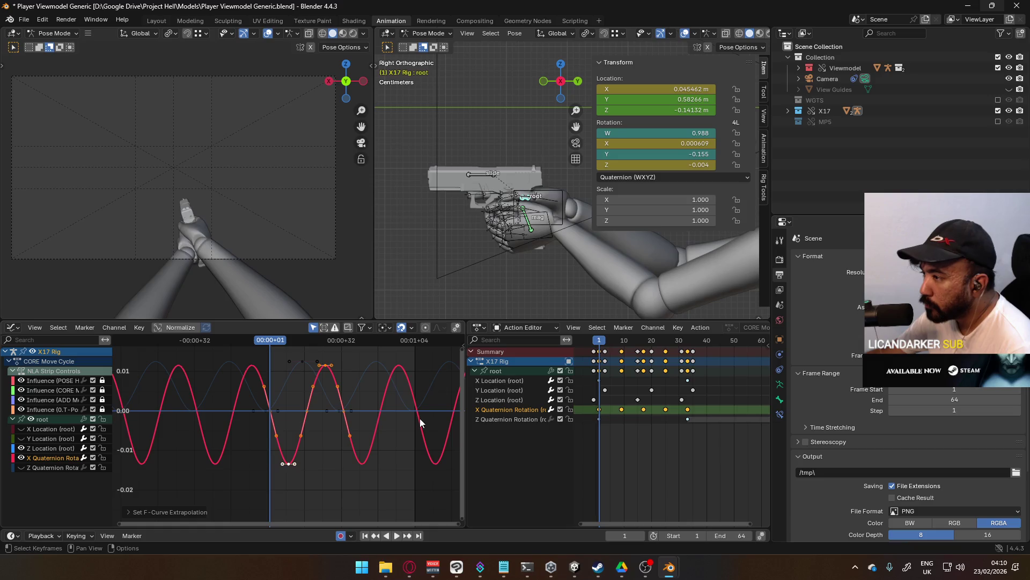
# Play the loop and scrub through frames 9 to 34 to check it.
pyautogui.press('space')
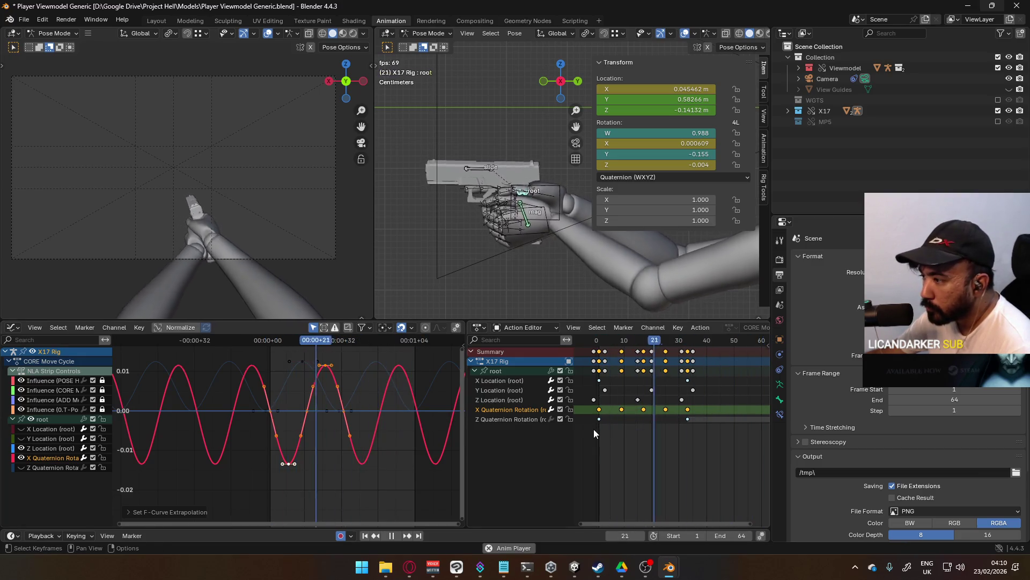
pyautogui.press('space')
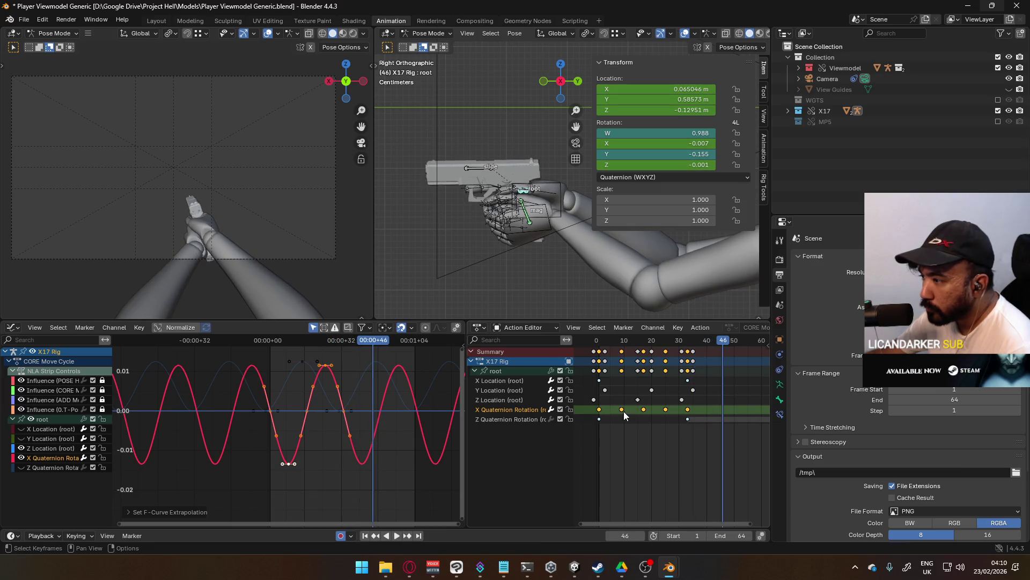
pyautogui.click(622, 338)
pyautogui.press('space')
pyautogui.moveTo(622, 339); pyautogui.dragTo(658, 341)
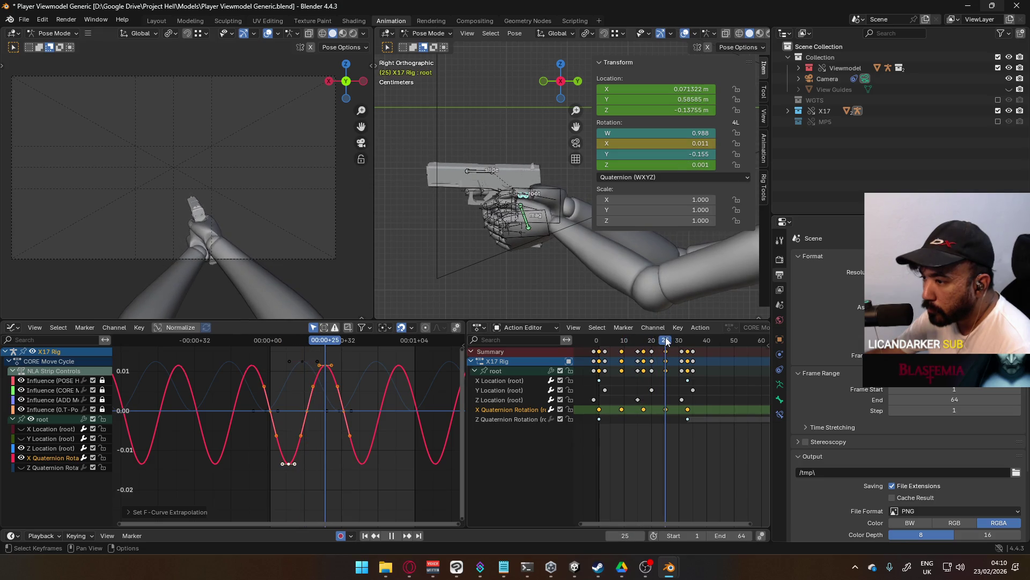
pyautogui.moveTo(665, 338)
pyautogui.mouseDown()
pyautogui.moveTo(690, 340)
pyautogui.moveTo(601, 354)
pyautogui.mouseUp()
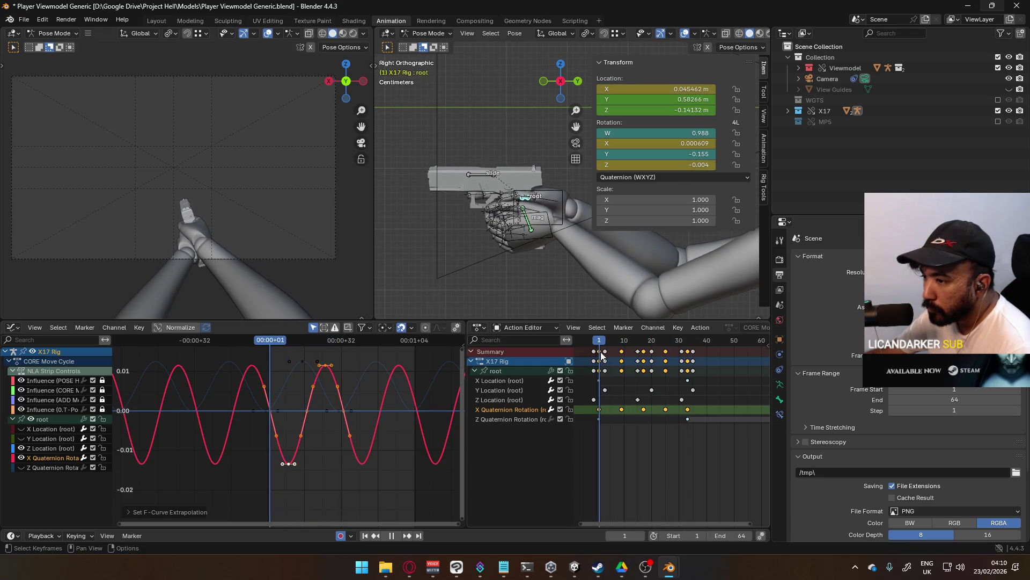
# Test shifting the rotation keys two frames earlier, then undo the shift.
pyautogui.press('g')
pyautogui.click(676, 418)
pyautogui.press('space')
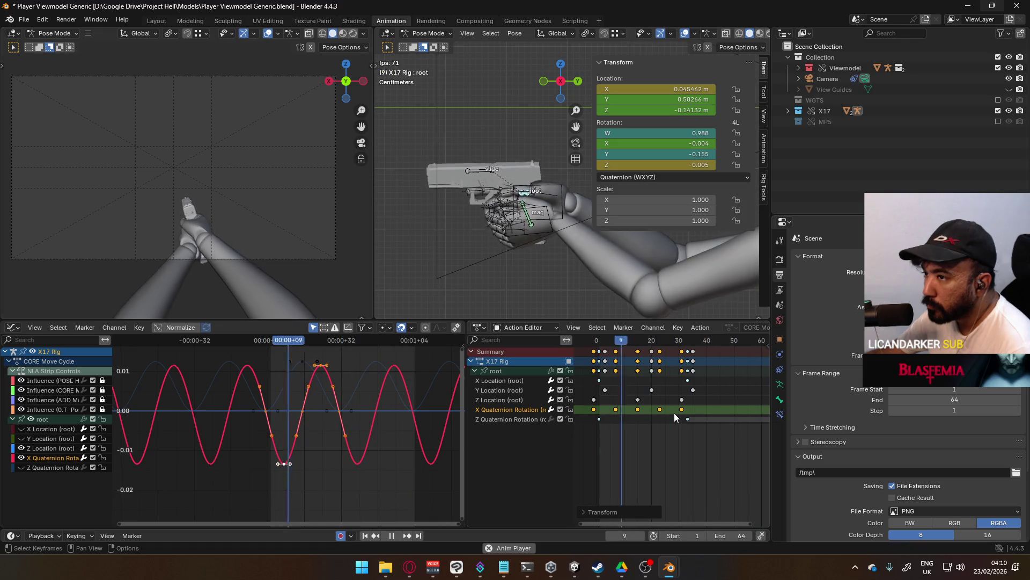
pyautogui.hotkey('ctrl', 'z')
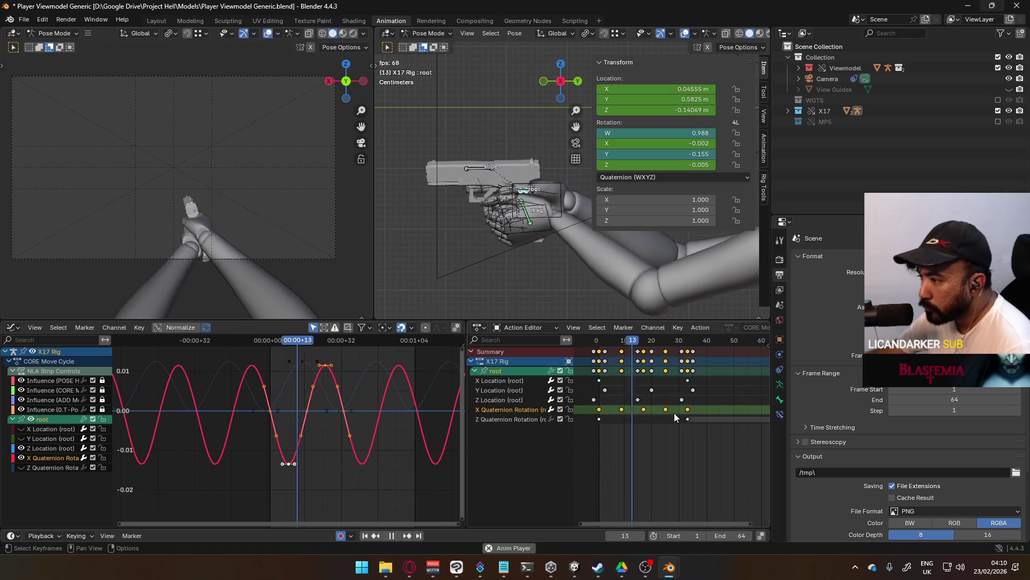
pyautogui.press('g')
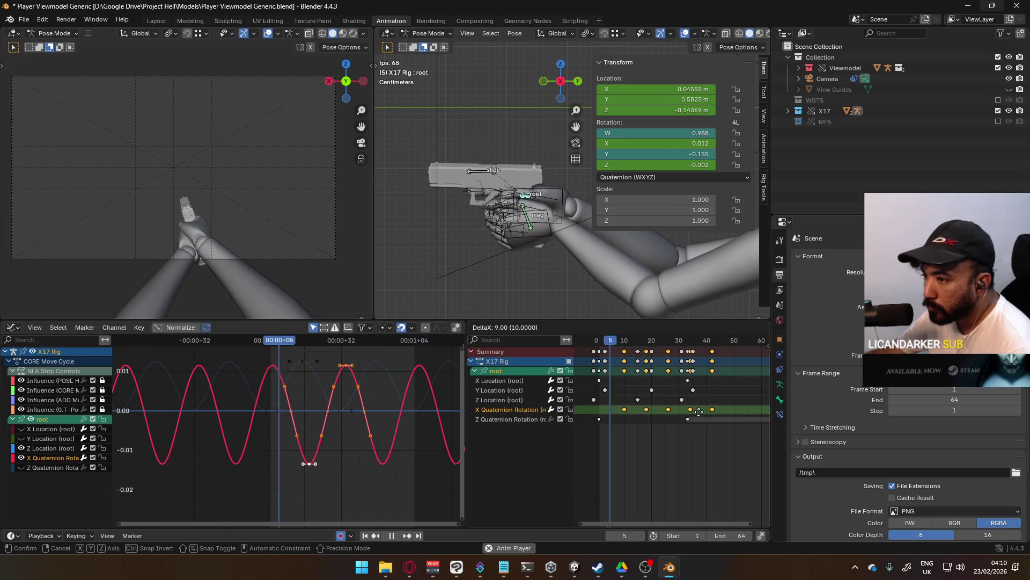
pyautogui.press('Escape')
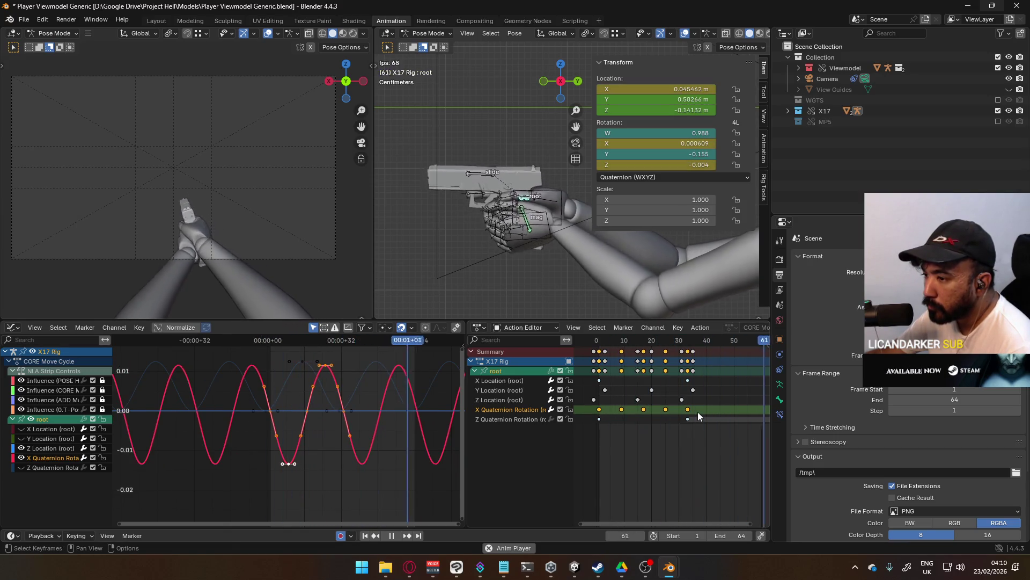
# Shift the X Quaternion Rotation keys three frames earlier.
pyautogui.press('g')
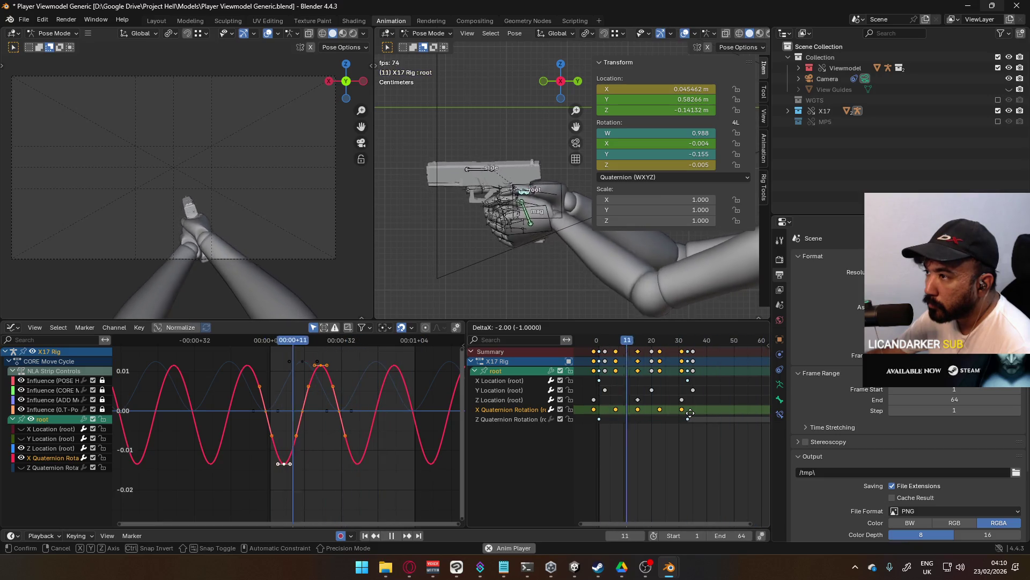
pyautogui.press('Escape')
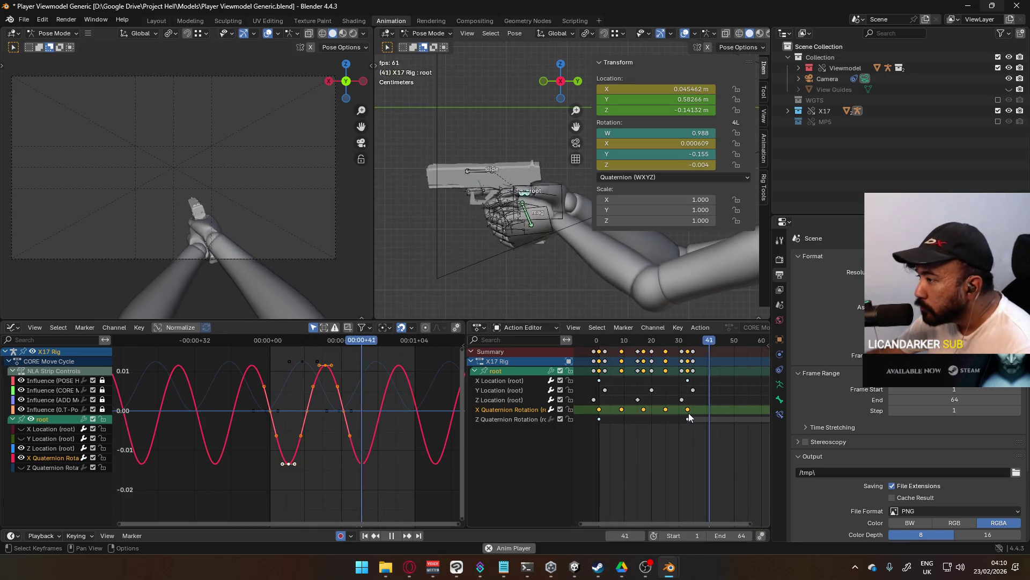
pyautogui.press('g')
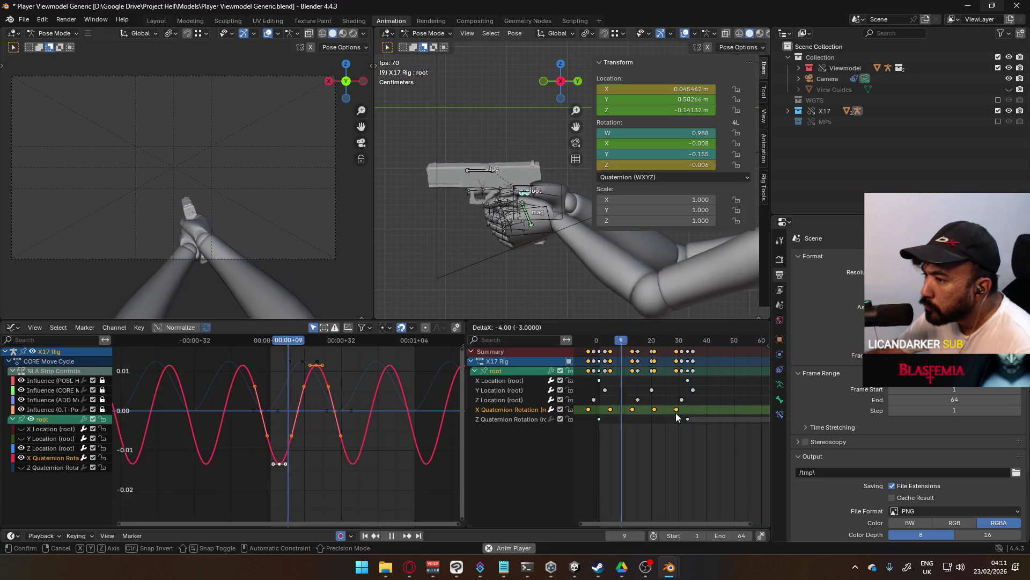
pyautogui.click(677, 412)
# Scale the rotation wave's height down along the value axis.
pyautogui.press('s')
pyautogui.press('y')
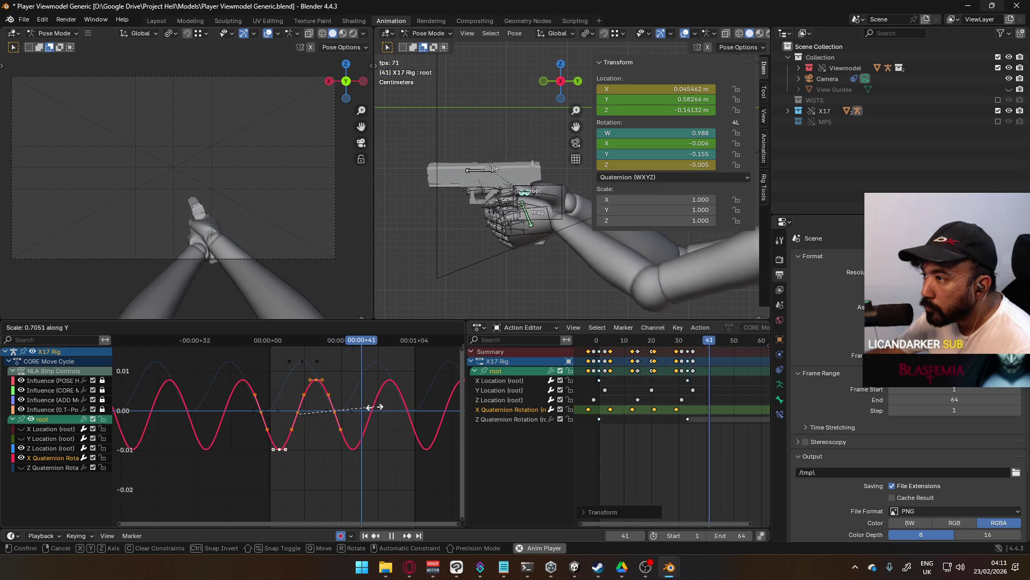
pyautogui.click(374, 406)
pyautogui.press('g')
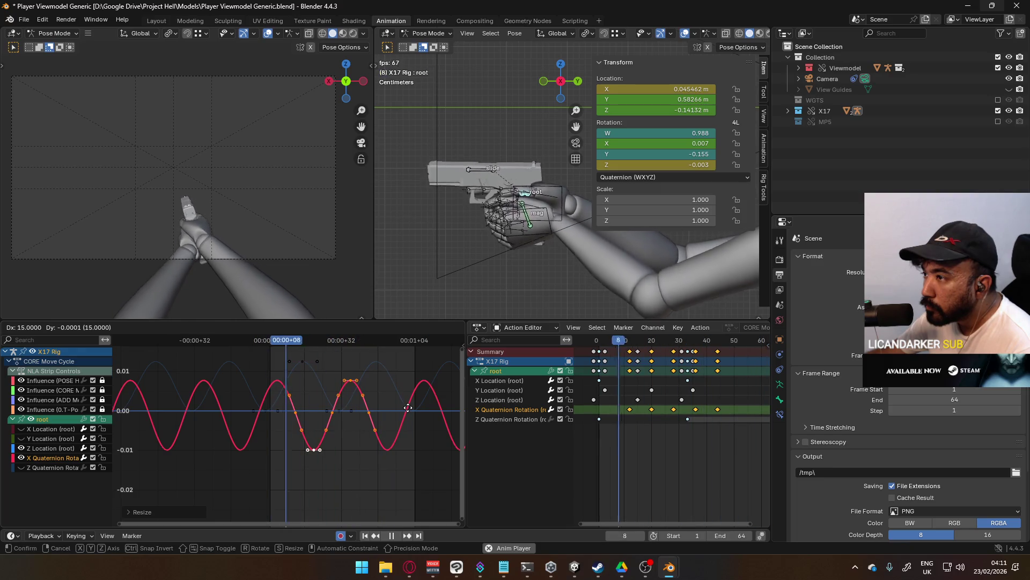
# Offset the X rotation keys slightly in value and set their handles to Auto Clamped.
pyautogui.press('Escape')
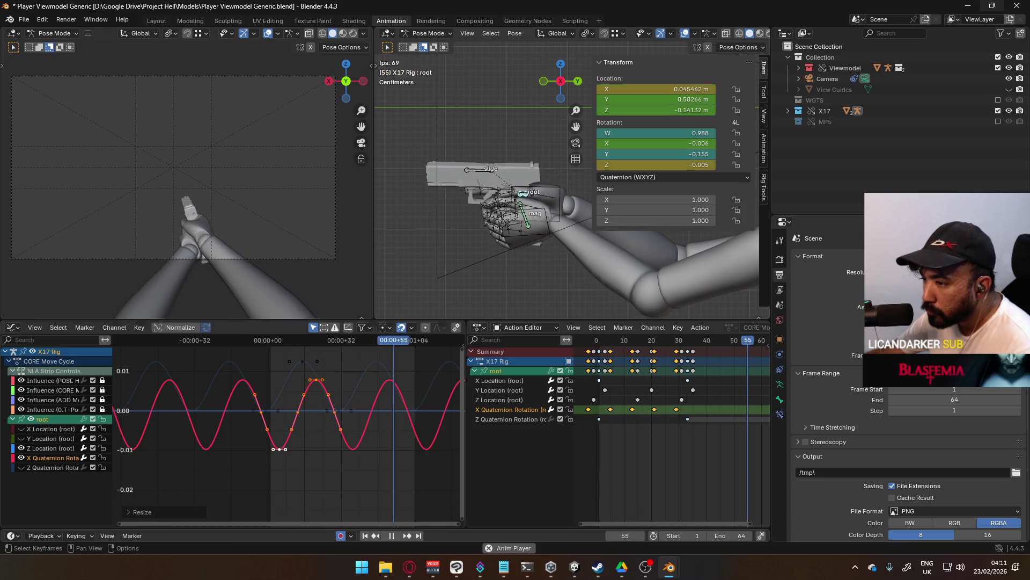
pyautogui.press('g')
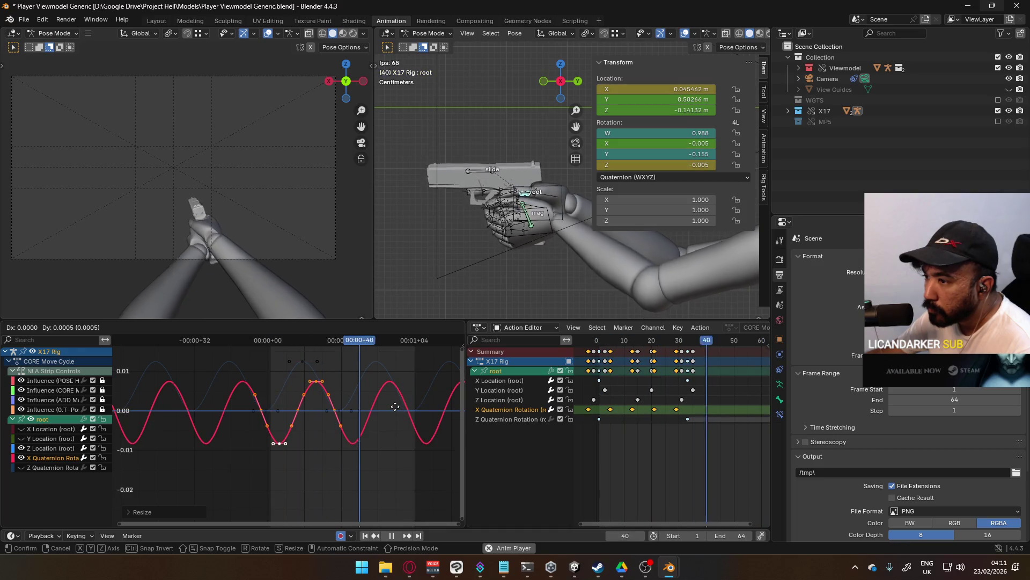
pyautogui.press('y')
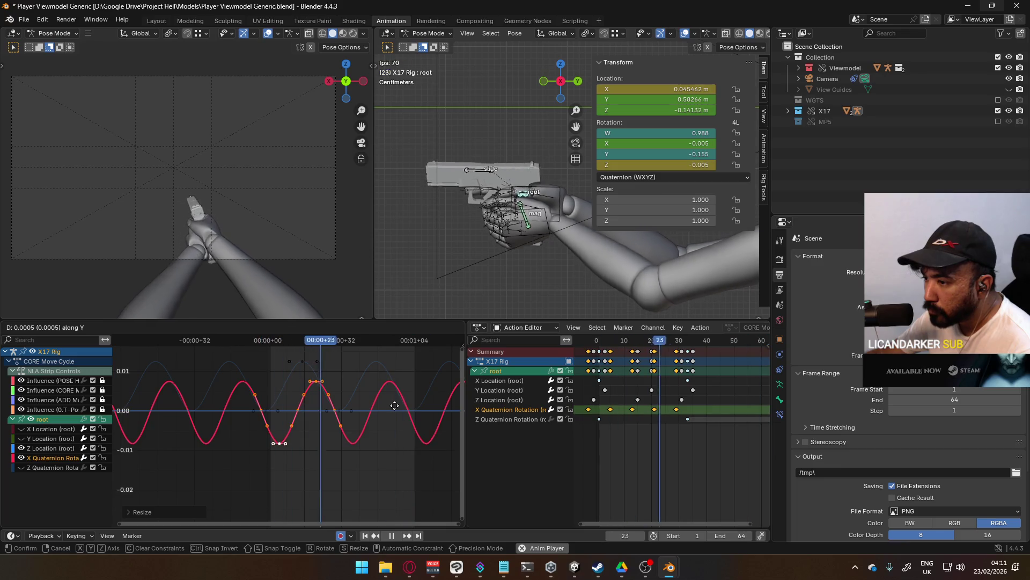
pyautogui.click(395, 405)
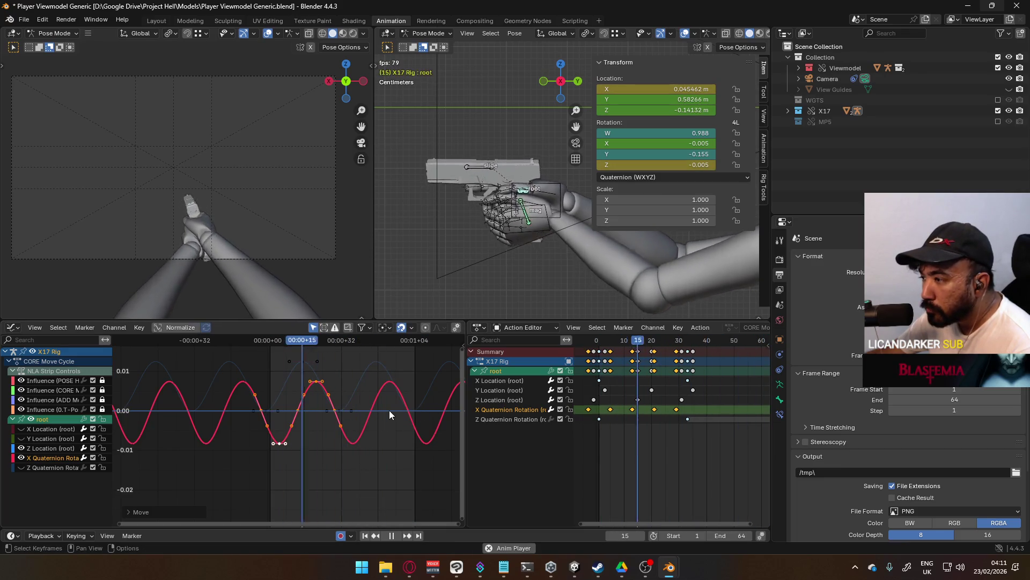
pyautogui.scroll(1, 379, 422)
pyautogui.rightClick(355, 416)
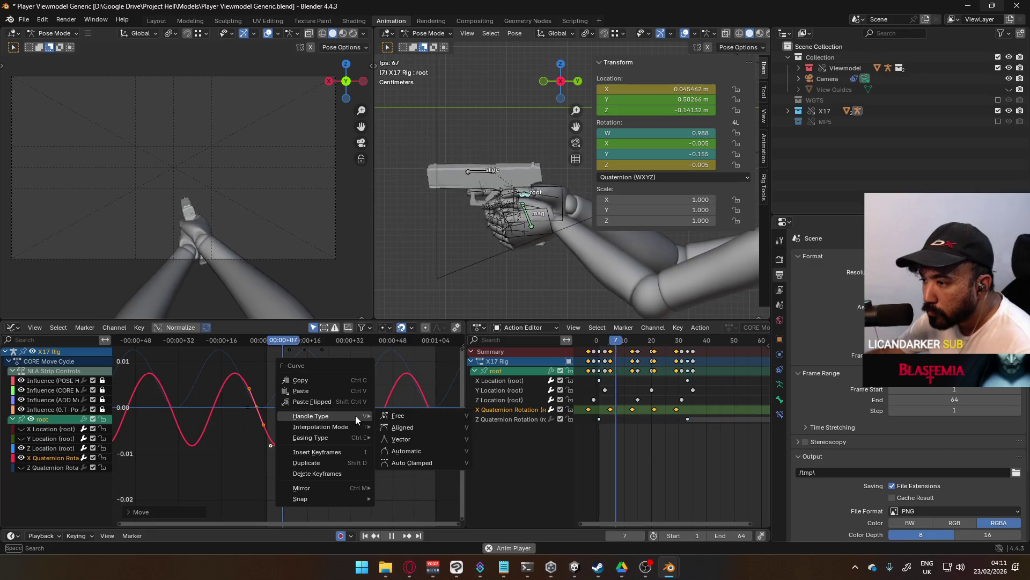
pyautogui.click(438, 461)
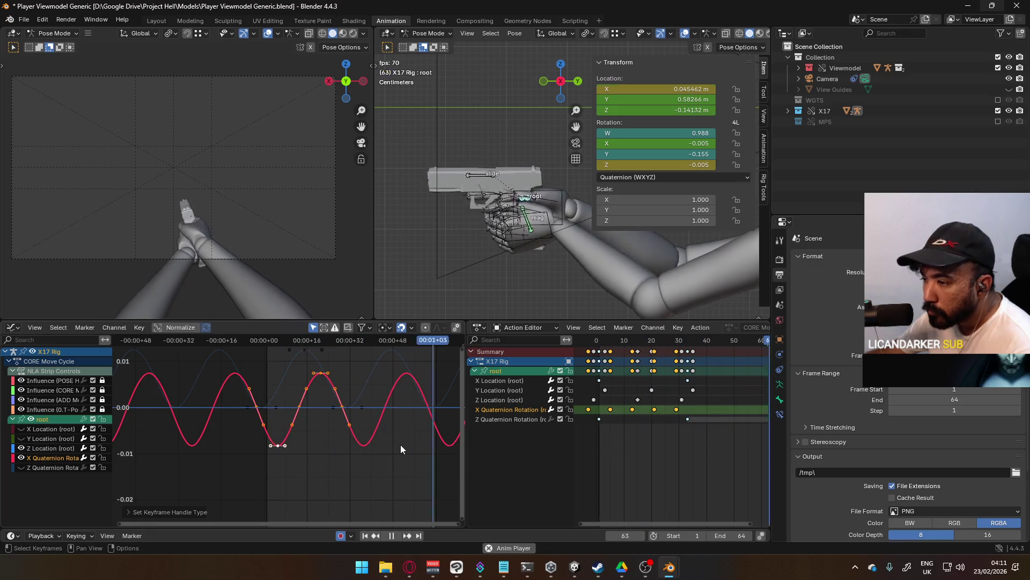
# Shift the keys later, scale the swing 1.4051 times taller, and show the Z Quaternion curve.
pyautogui.press('g')
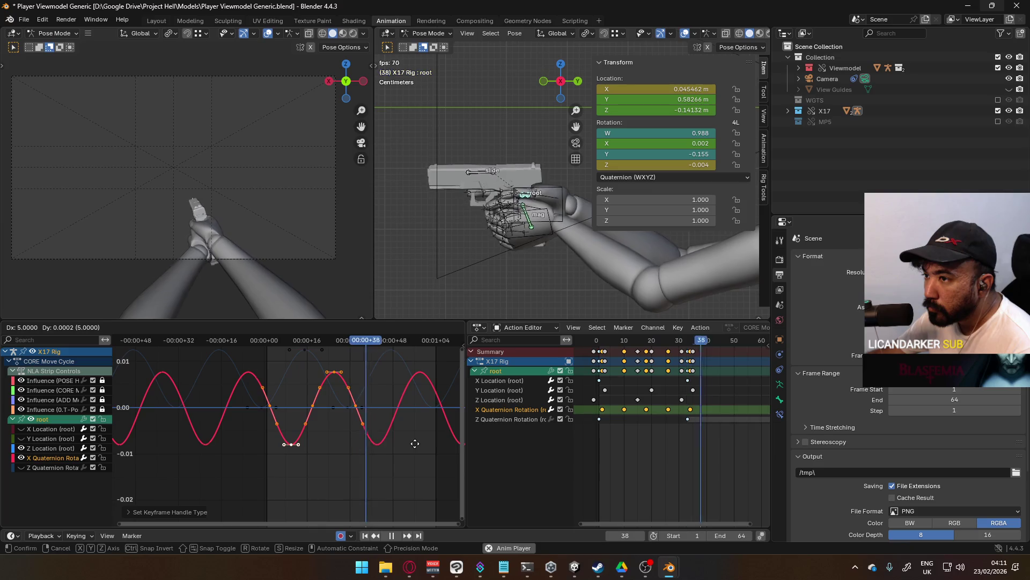
pyautogui.click(415, 443)
pyautogui.scroll(2, 211, 255)
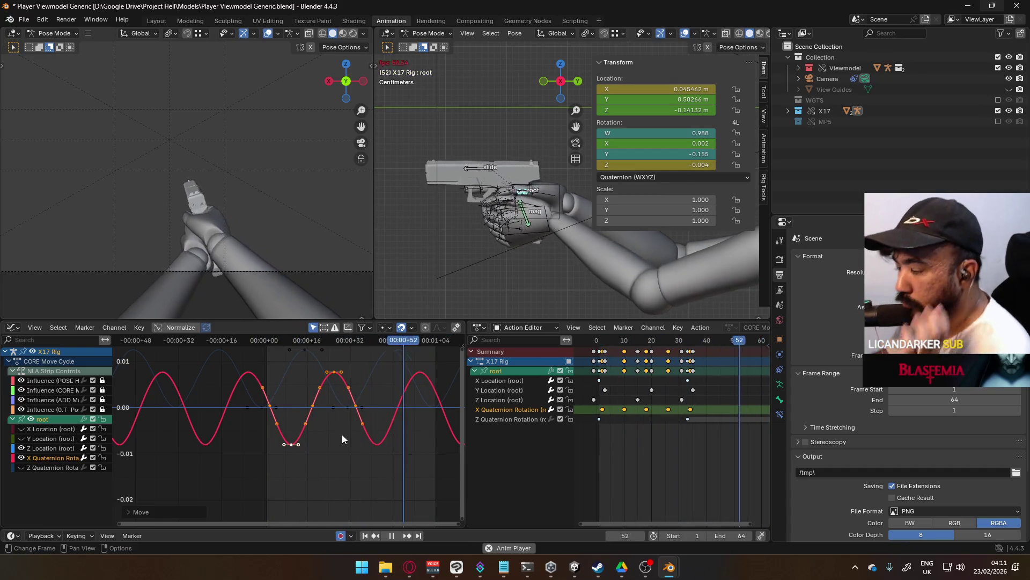
pyautogui.press('s')
pyautogui.press('y')
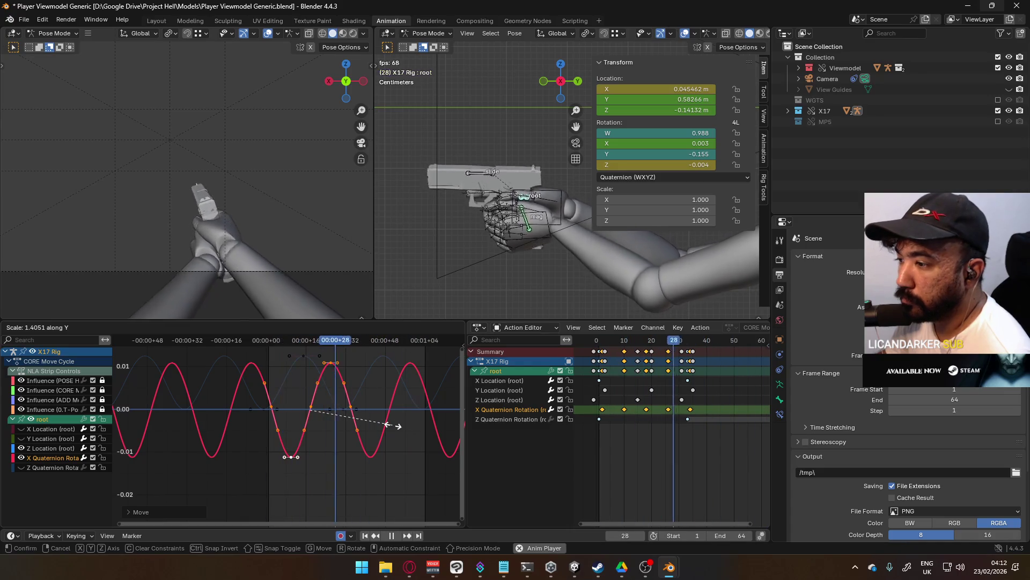
pyautogui.click(397, 426)
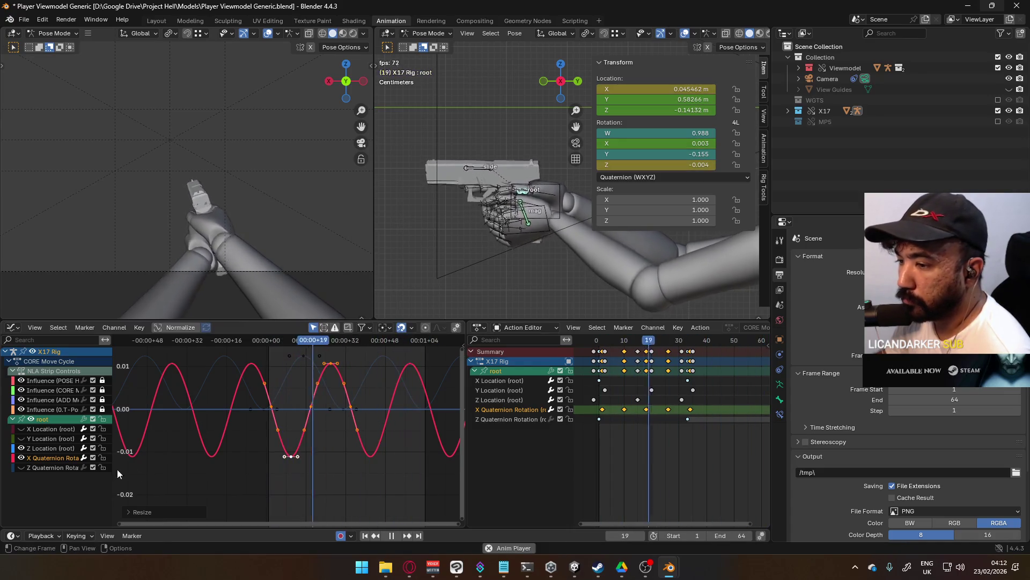
pyautogui.click(22, 467)
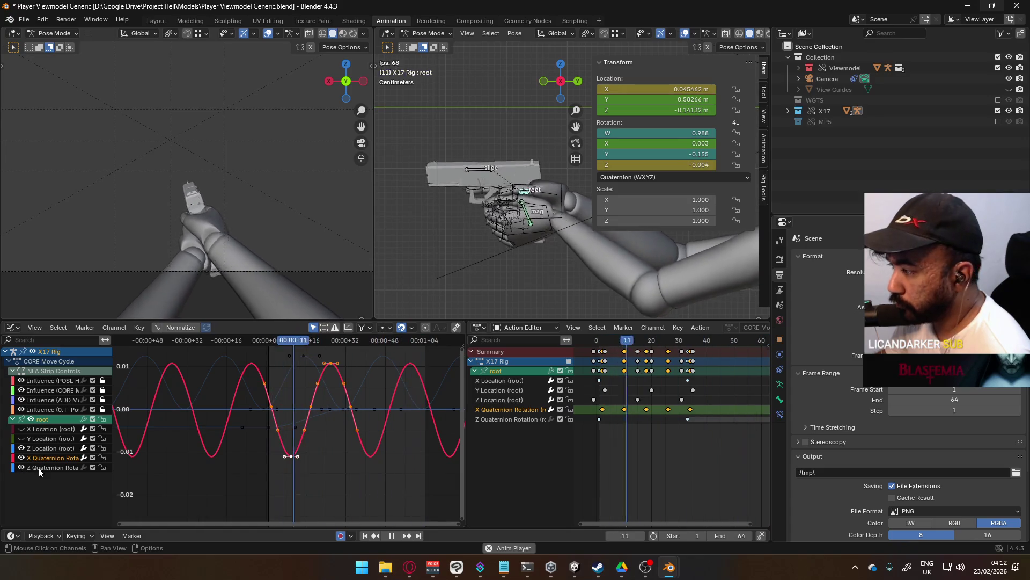
# Select the Z Quaternion Rotation channel and bring the start of its keys into view.
pyautogui.click(37, 468)
pyautogui.scroll(-3, 644, 449)
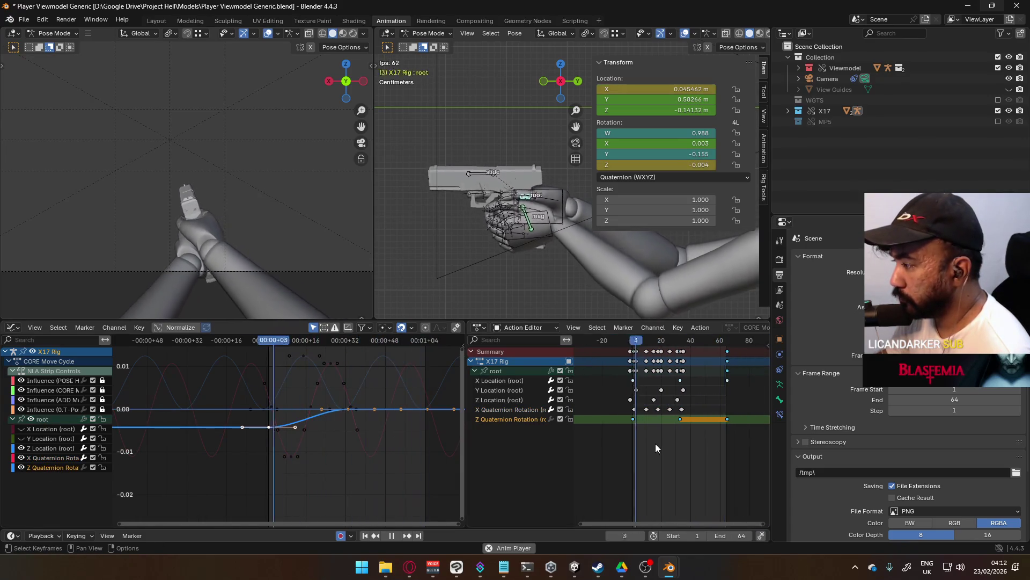
pyautogui.scroll(2, 672, 440)
pyautogui.scroll(-1, 338, 423)
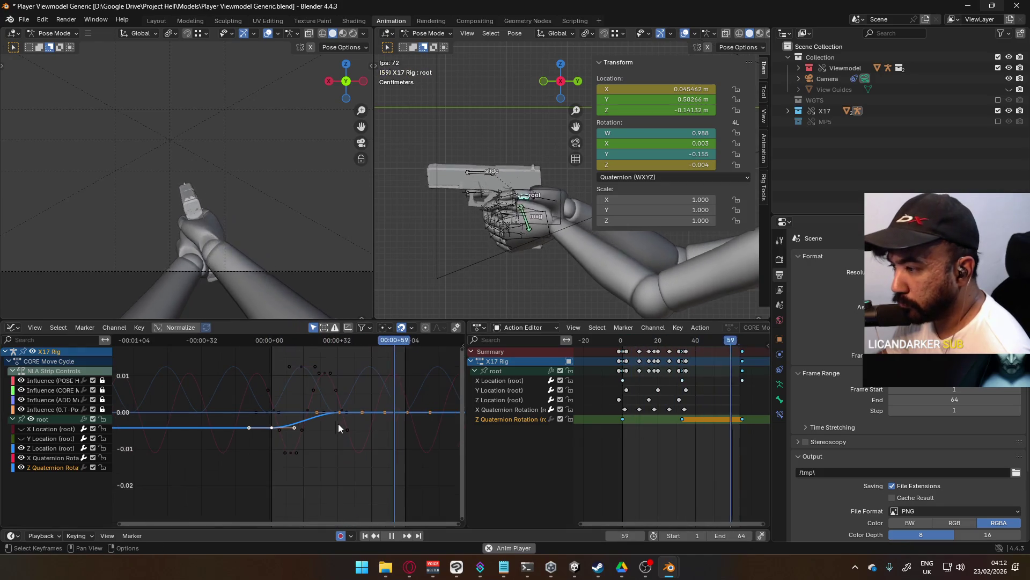
pyautogui.moveTo(677, 419); pyautogui.dragTo(632, 420, button='middle')
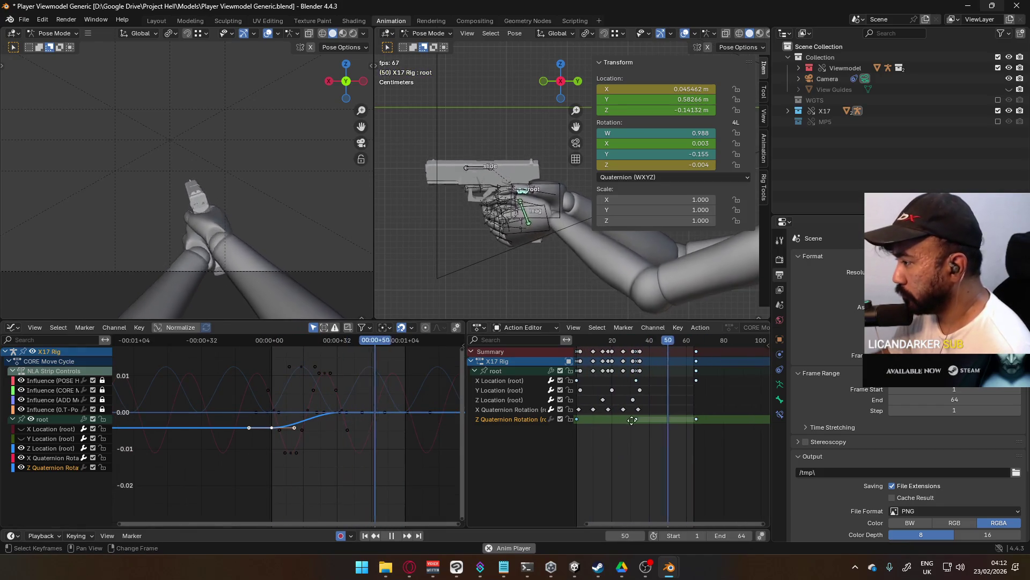
pyautogui.moveTo(664, 361); pyautogui.dragTo(680, 389, button='middle')
pyautogui.press('space')
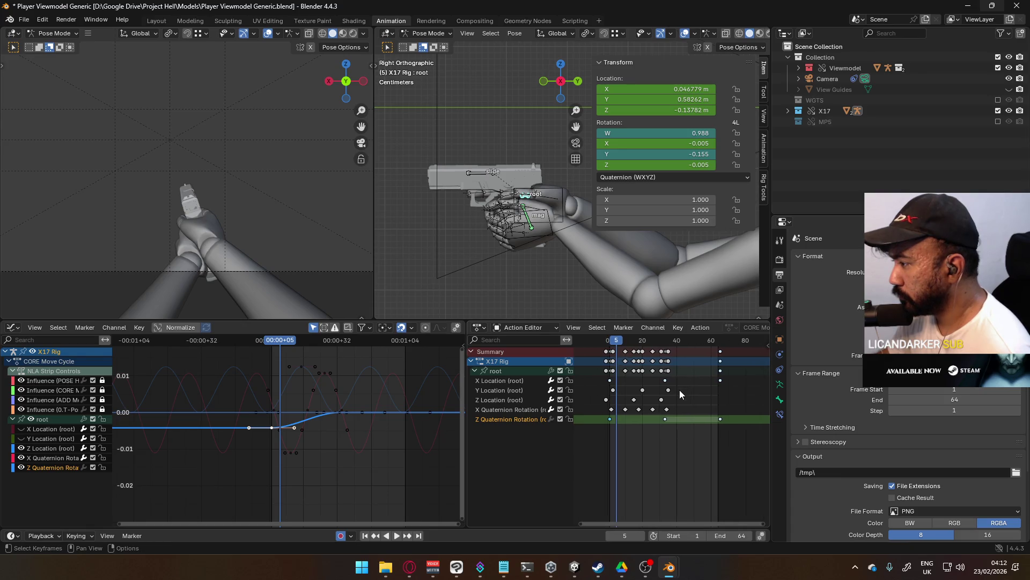
pyautogui.scroll(-1, 680, 390)
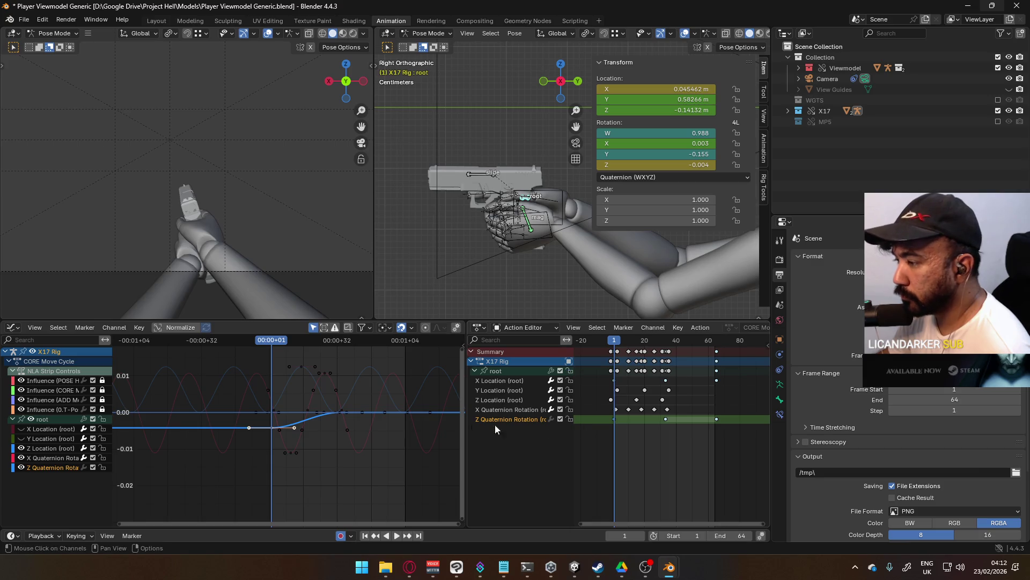
pyautogui.press('g')
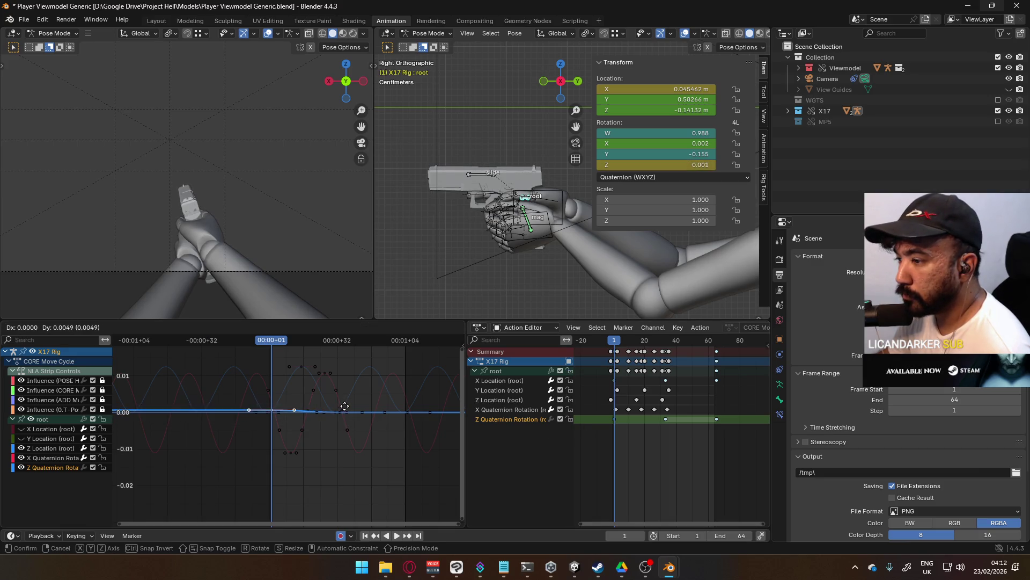
pyautogui.press('Escape')
# Copy the Z Quaternion key near frame 33 onto frame 1, then review the playback.
pyautogui.scroll(2, 344, 406)
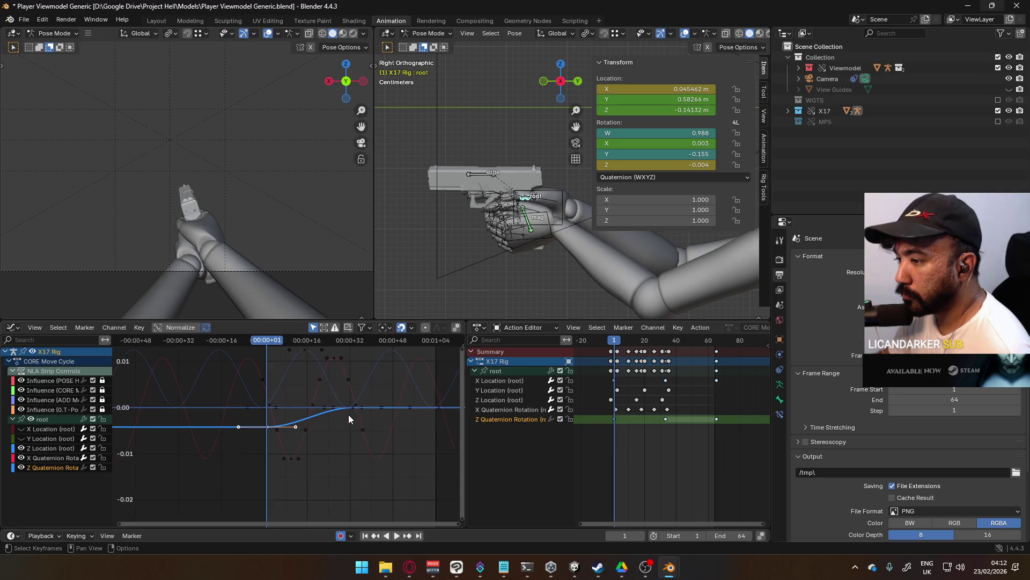
pyautogui.click(663, 419)
pyautogui.press('space')
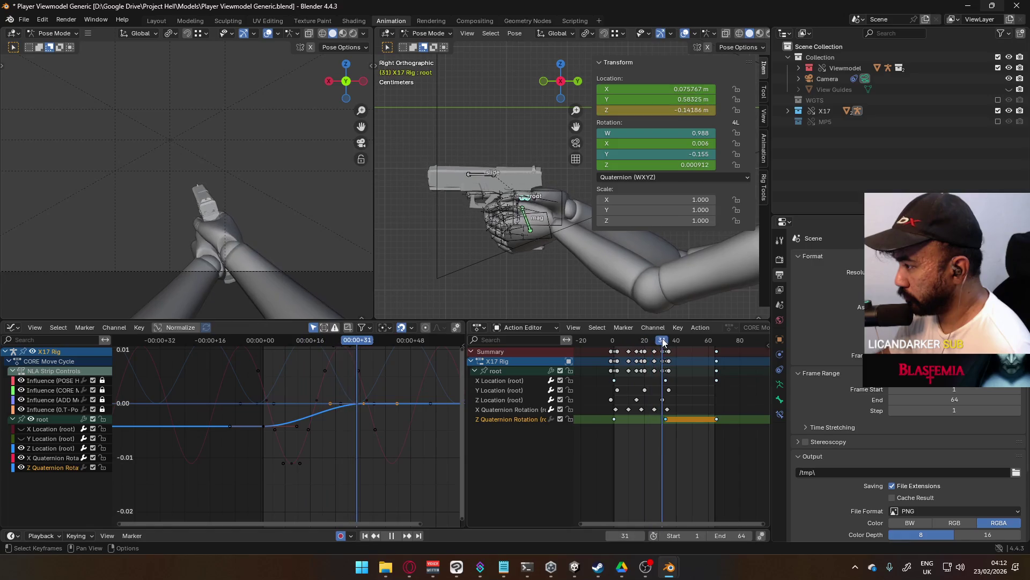
pyautogui.press('space')
pyautogui.click(615, 342)
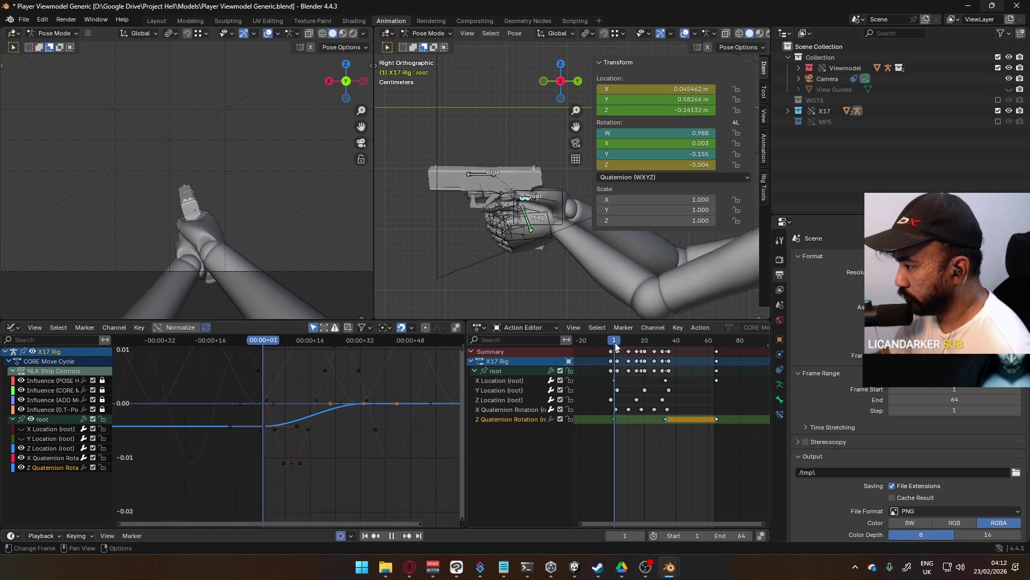
pyautogui.hotkey('ctrl', 'v')
pyautogui.press('space')
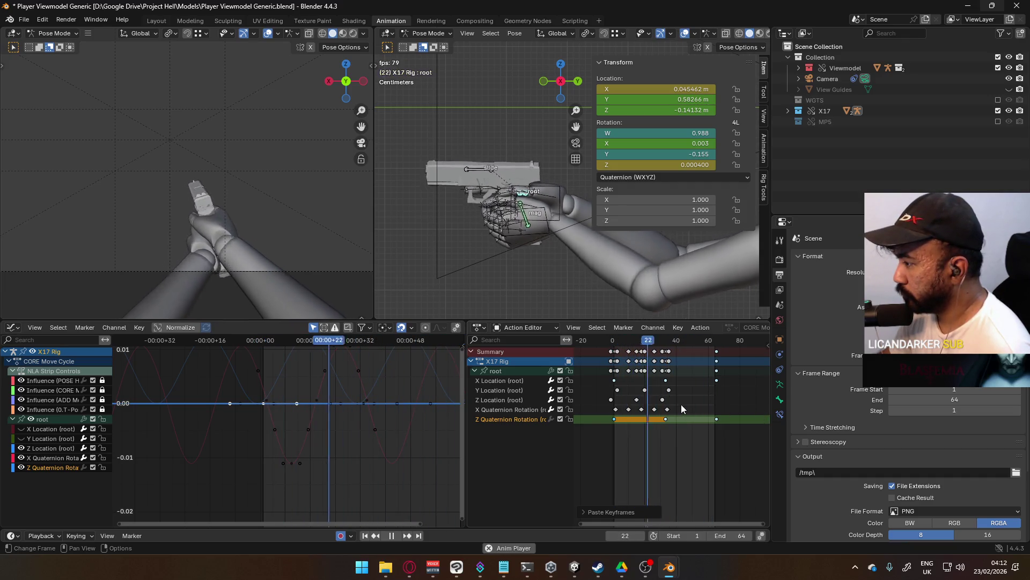
pyautogui.scroll(3, 647, 403)
pyautogui.scroll(2, 627, 387)
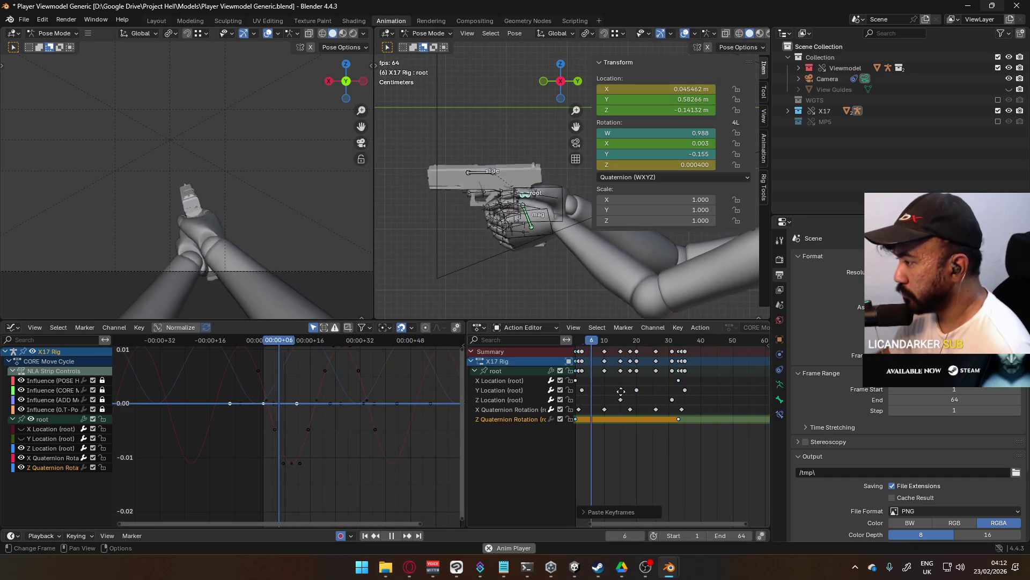
pyautogui.click(521, 410)
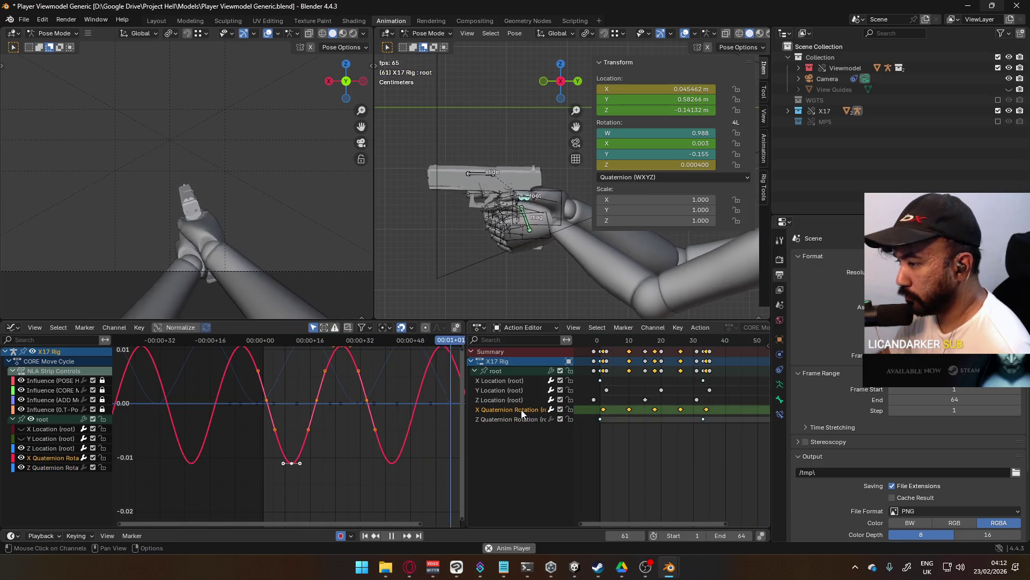
# Change the X Quaternion keys' handle type and slightly adjust a key's value.
pyautogui.rightClick(521, 410)
pyautogui.moveTo(521, 410)
pyautogui.press('v')
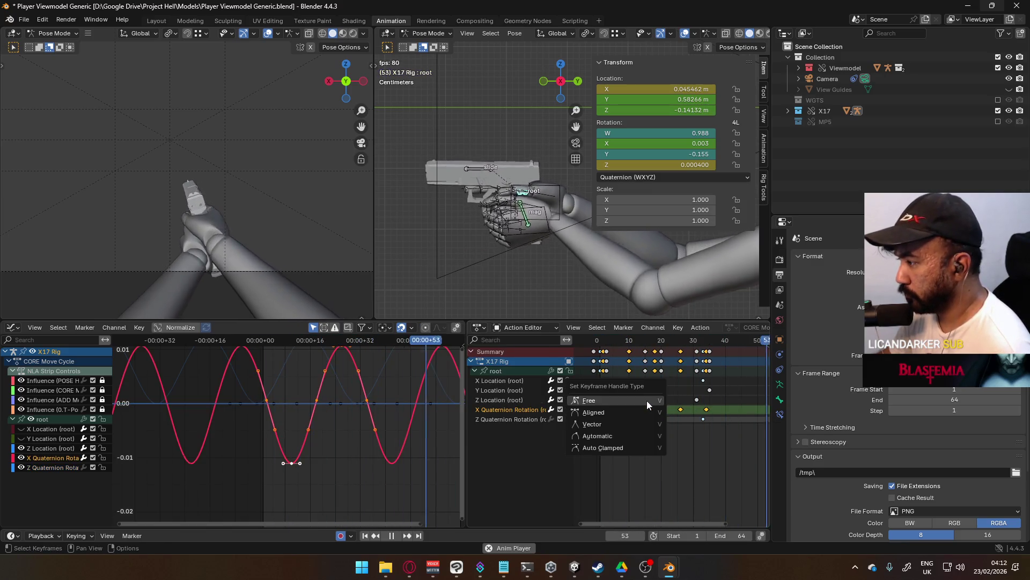
pyautogui.click(654, 446)
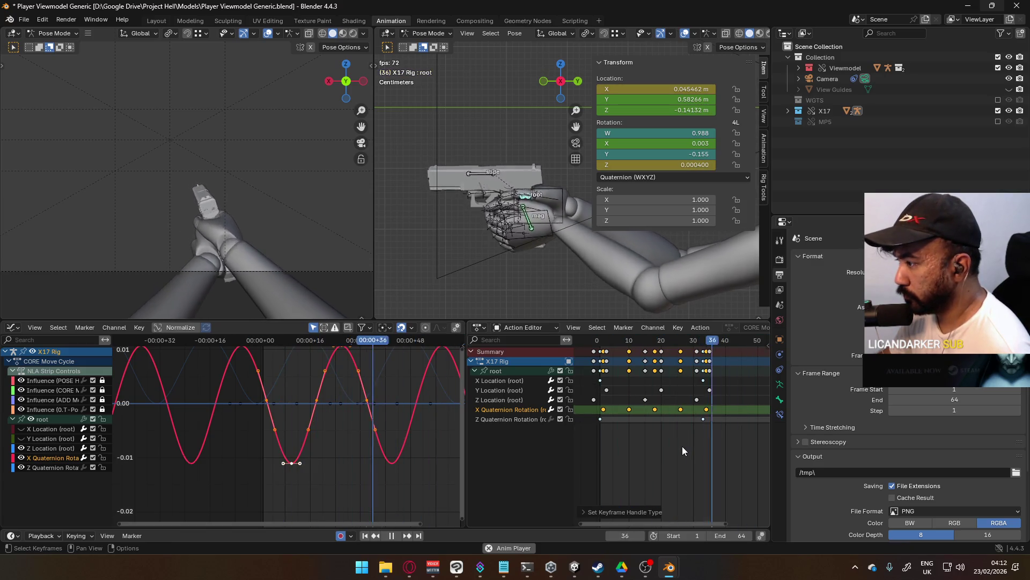
pyautogui.press('g')
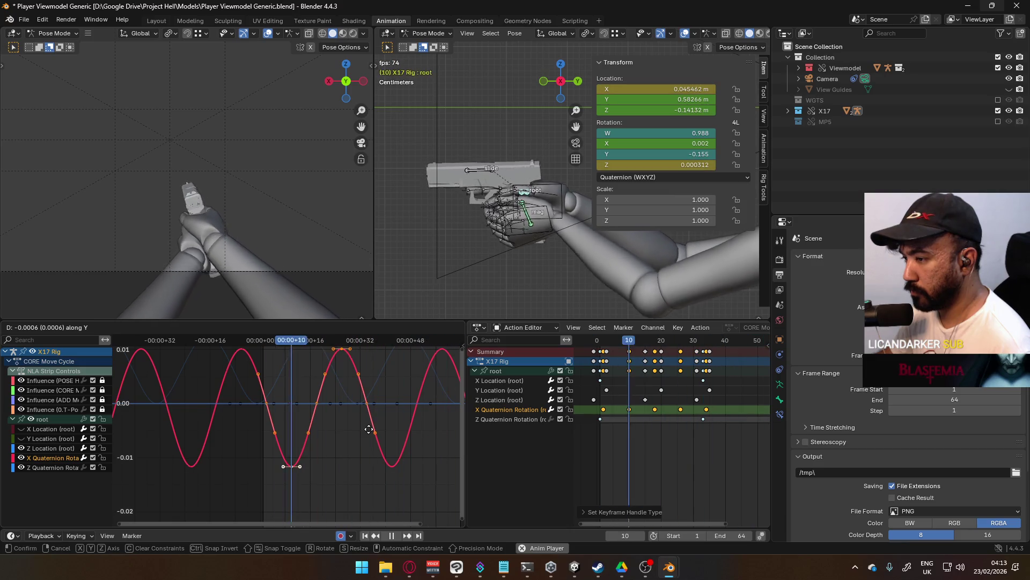
pyautogui.click(369, 429)
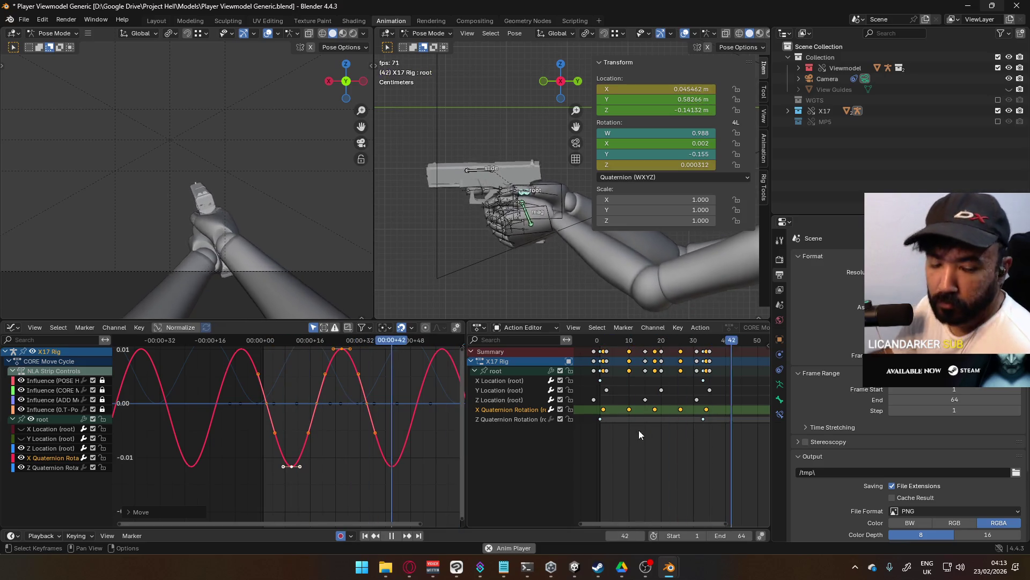
# Save the blend file and show the keying and playback settings at frame 1.
pyautogui.hotkey('ctrl', 's')
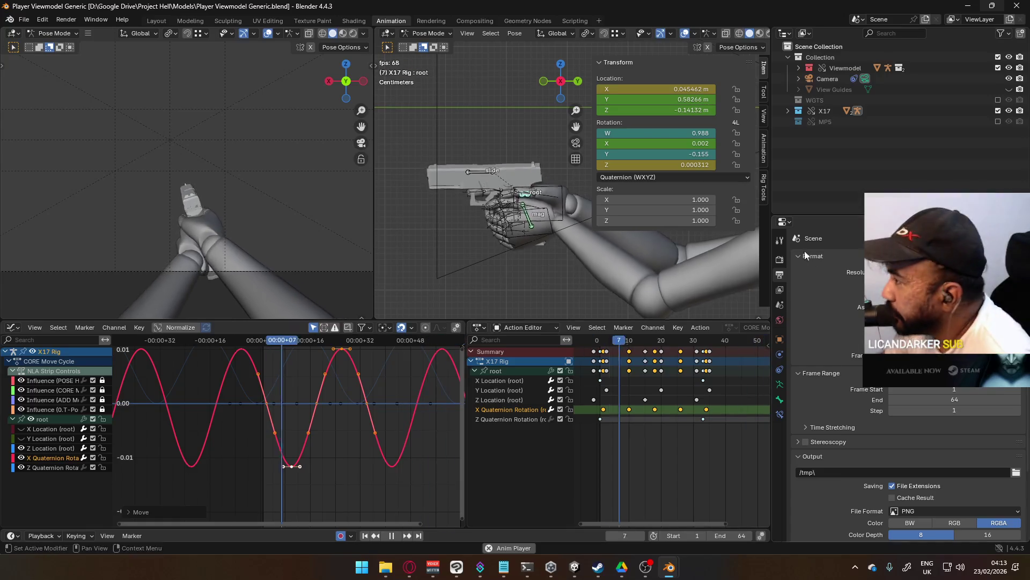
pyautogui.click(601, 339)
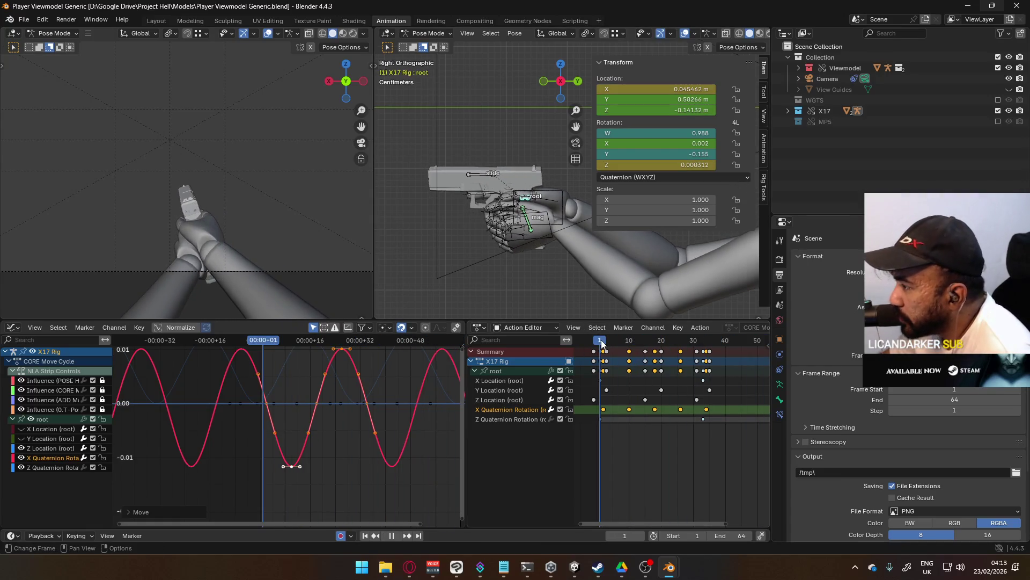
pyautogui.click(764, 161)
pyautogui.scroll(-10, 701, 241)
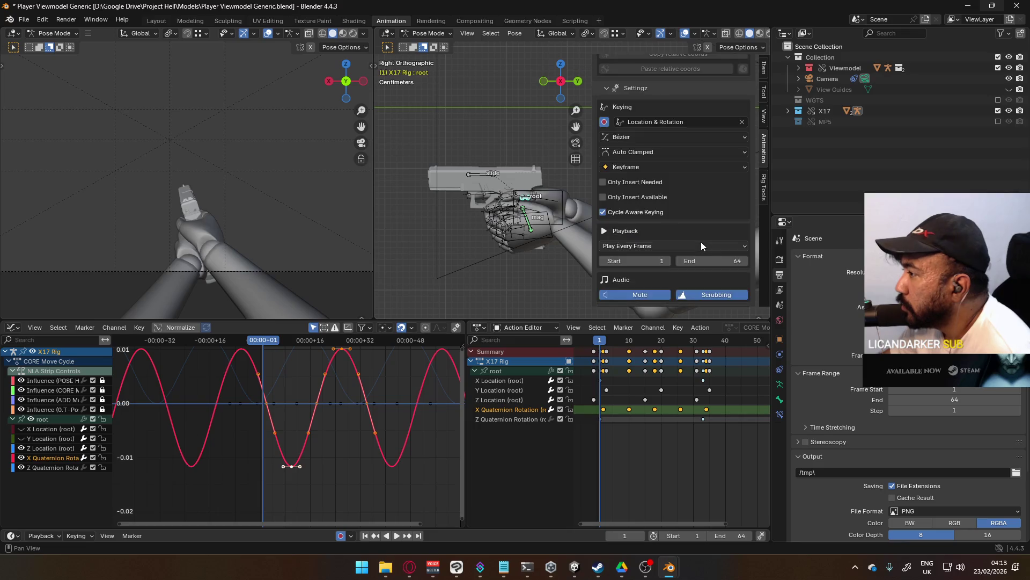